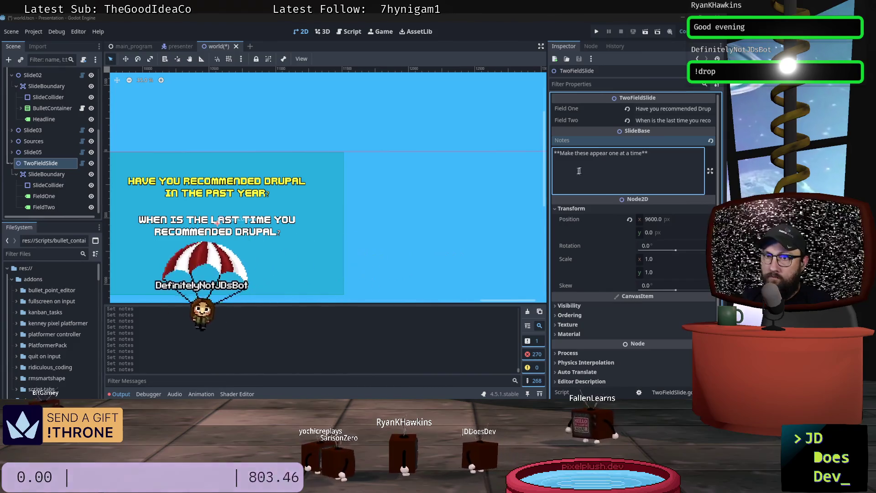
scroll(432, 231, down, 2)
scroll(434, 228, down, 1)
scroll(434, 228, up, 1)
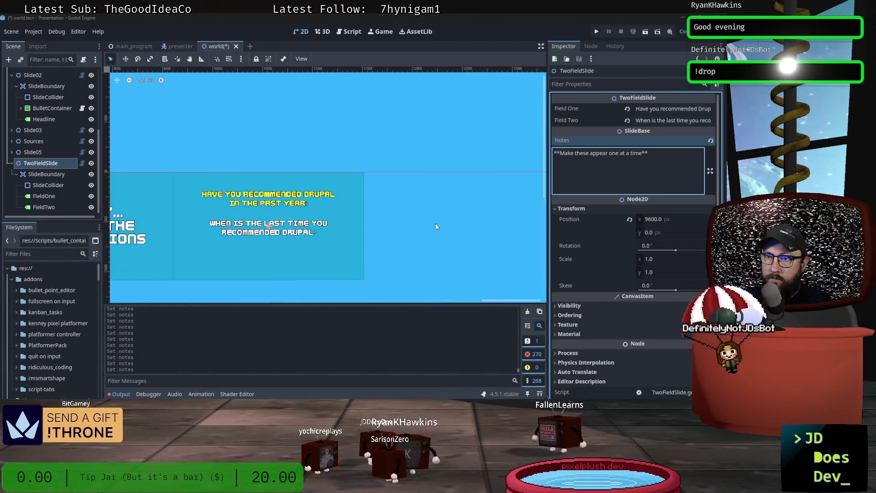
Step: Pan the Get Ready slide into view beside the Drupal questions slide, then bring slide_outline.md forward
drag(513, 299, 450, 302)
key(alt+Tab)
key(Tab)
key(alt+Tab)
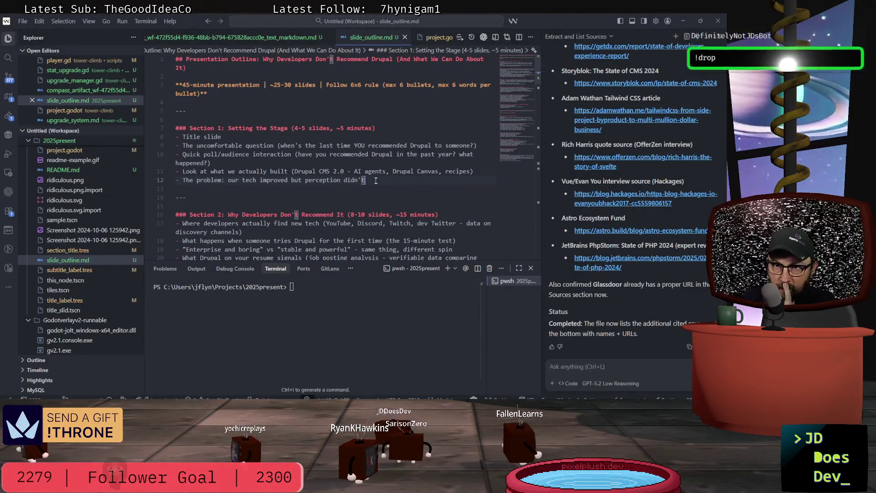
Step: Review the Section 1 audience-poll bullet on line 10, then return to the Godot slide scene
click(239, 162)
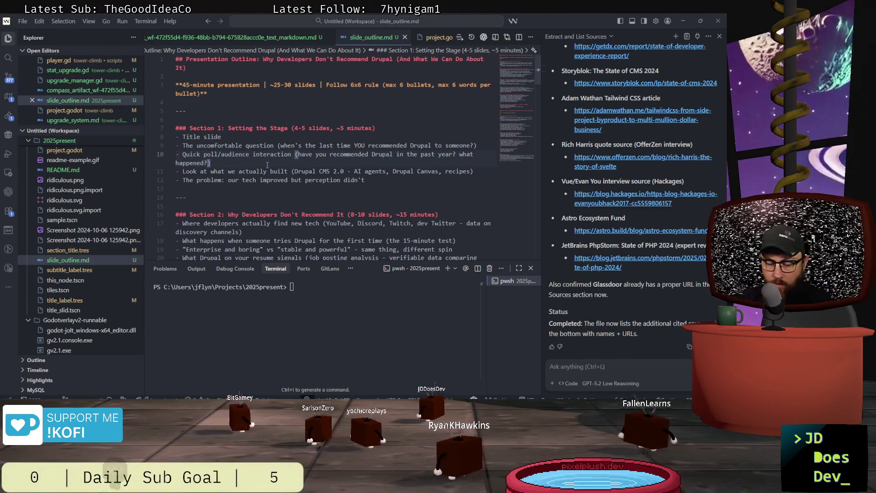
key(alt+Tab)
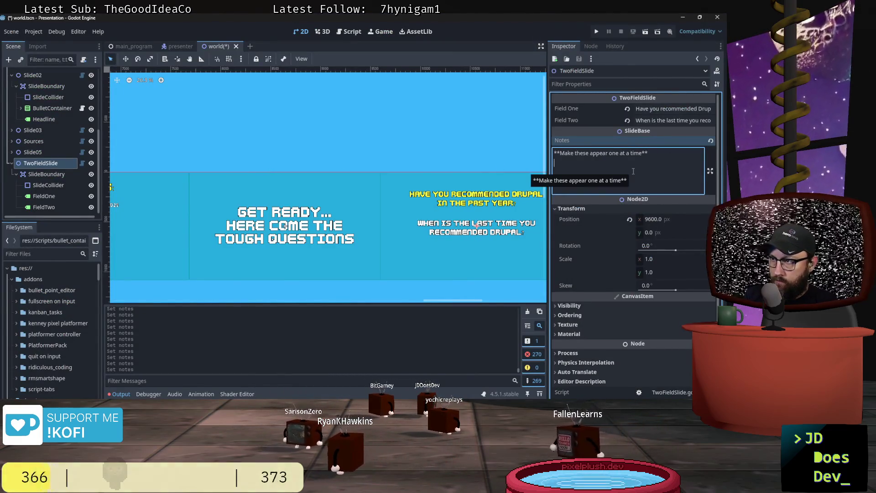
Step: Append follow-up notes asking what happened last time and what the outcome was
key(Return)
key(Return)
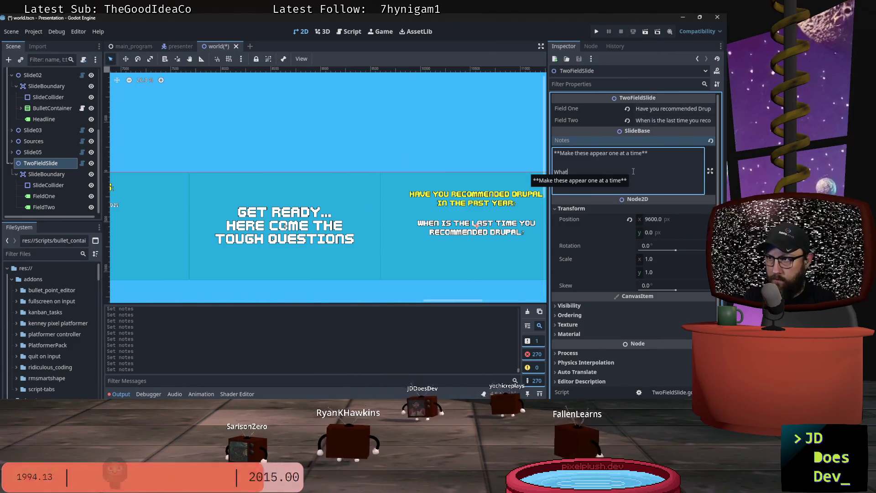
text(What happened when you red)
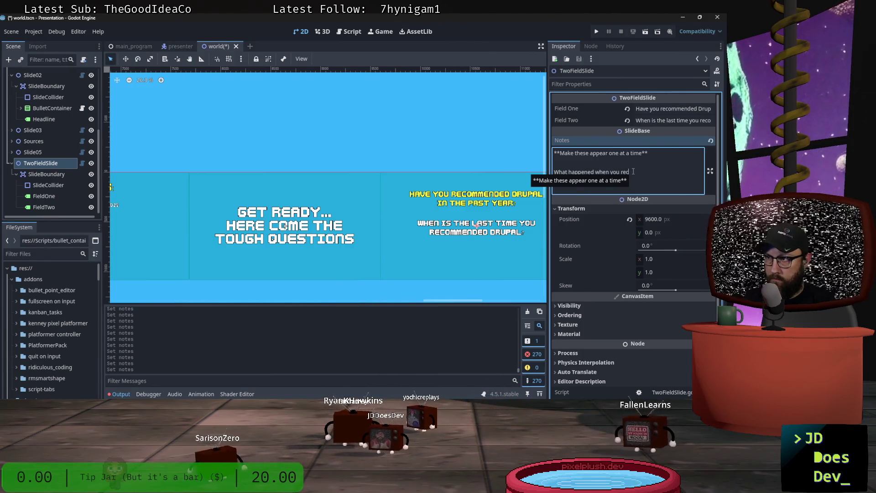
text( it? What was)
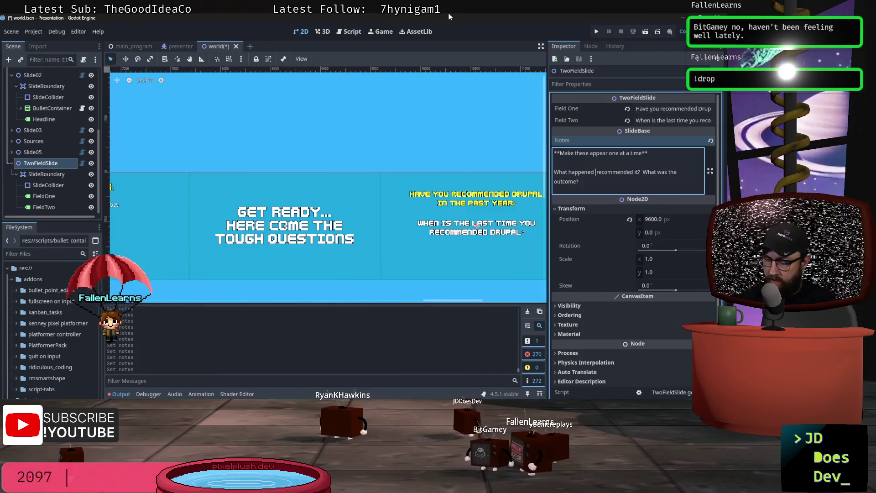
text(the last time you)
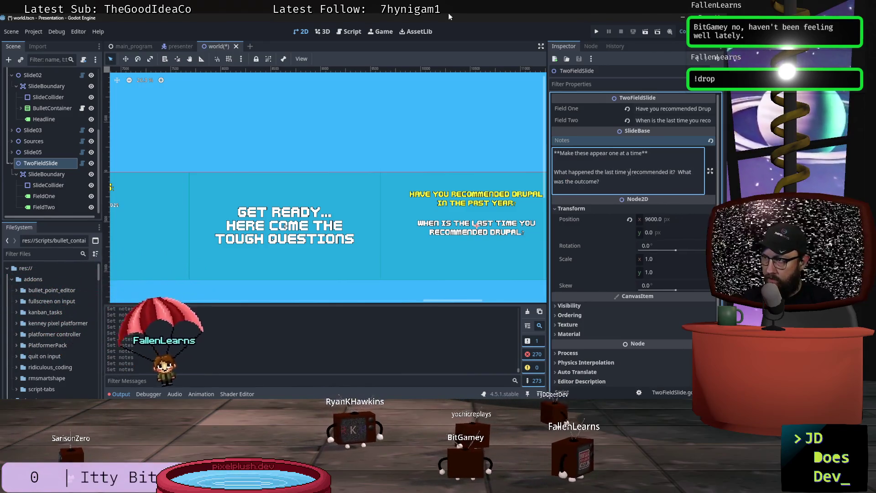
key(ctrl+End)
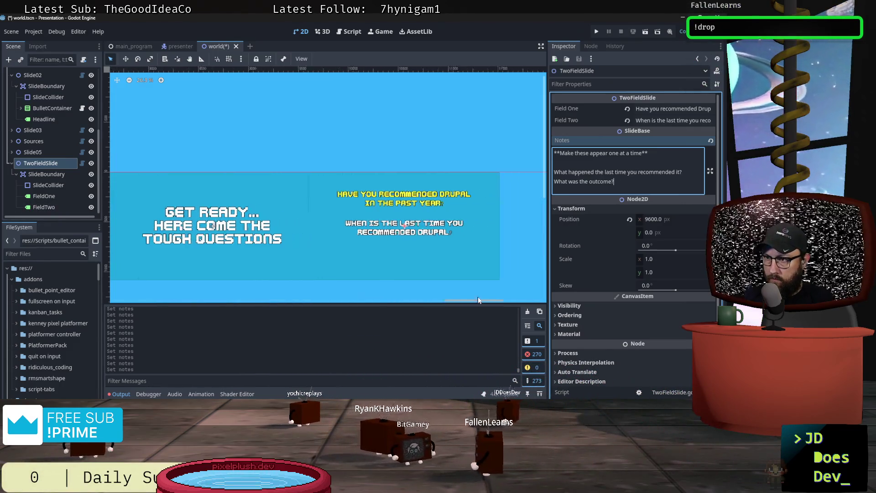
drag(455, 302, 524, 296)
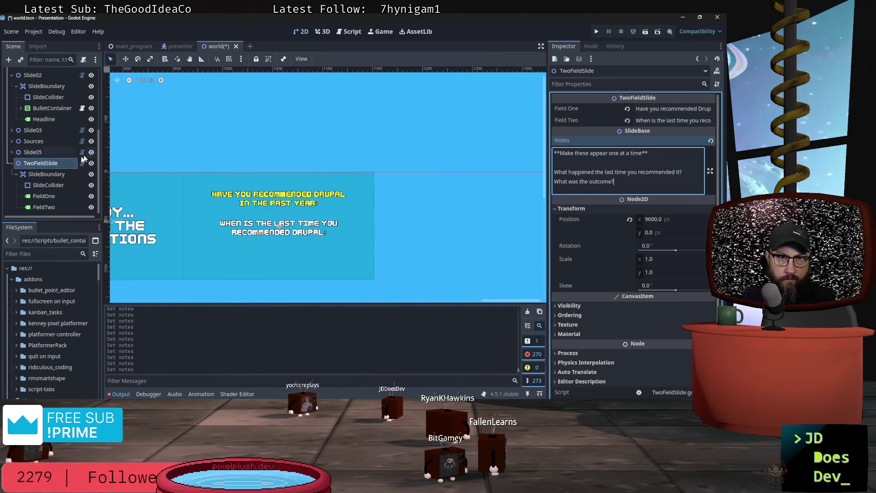
Step: Rename the TwoFieldSlide node to Slide06 and glance at the outline for the slide order
double_click(34, 163)
text(Slide06)
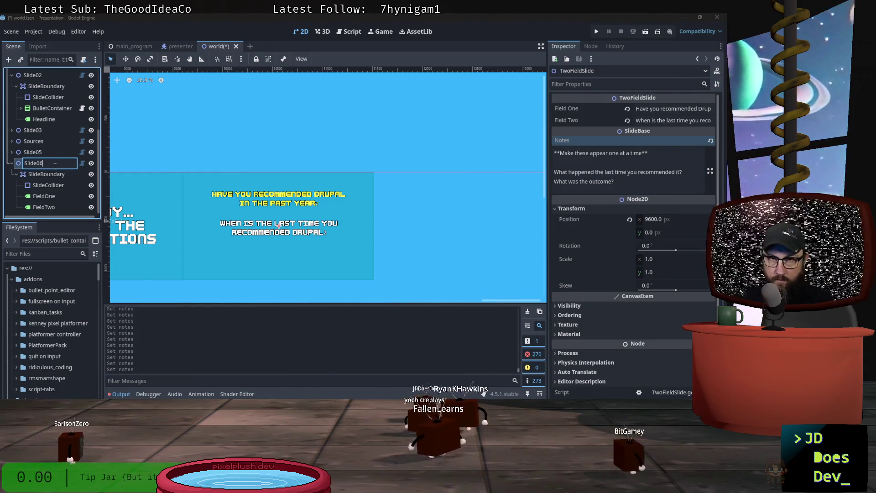
key(Return)
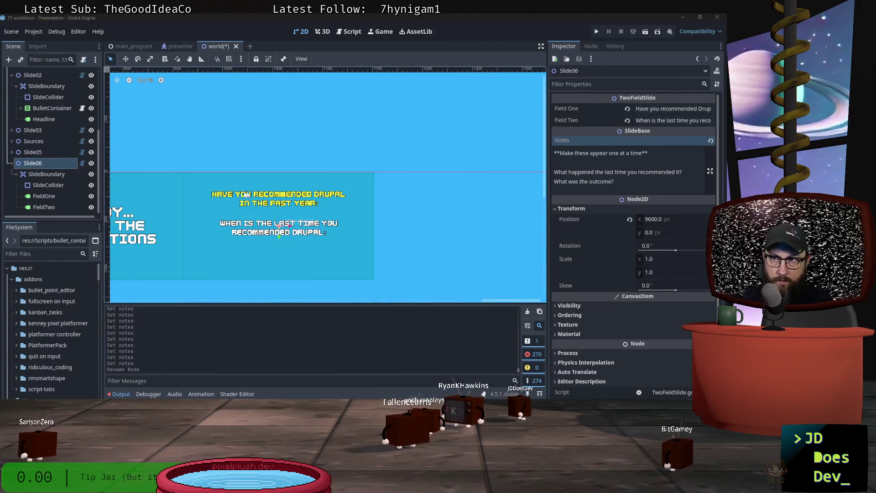
key(alt+Tab)
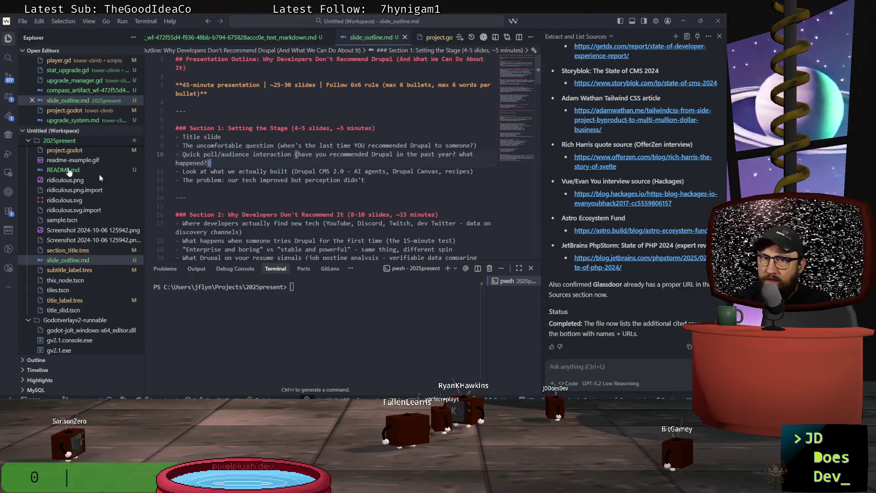
key(alt+Tab)
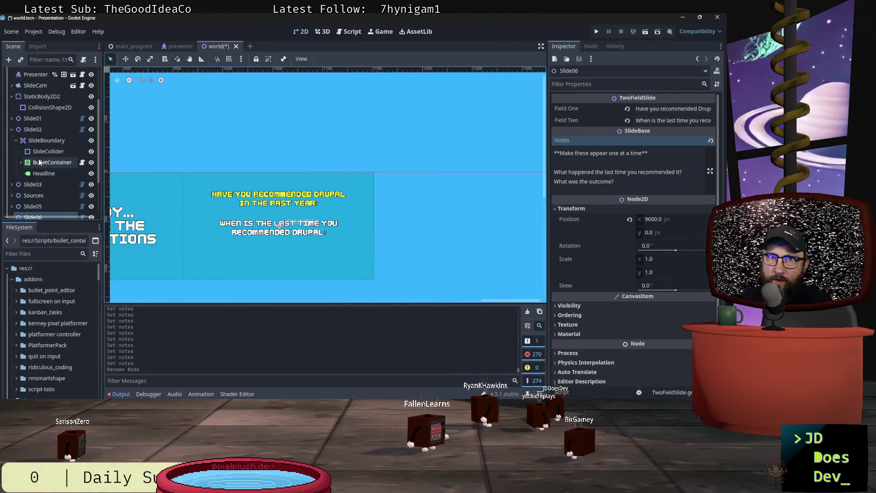
scroll(38, 158, up, 3)
Step: Keep Slide00 and renumber the next nodes to Slide01 and Slide02
double_click(44, 154)
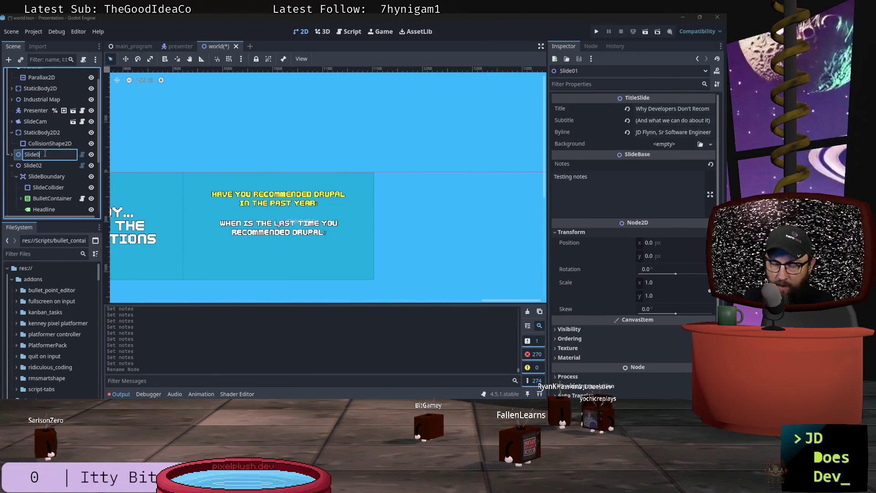
double_click(46, 164)
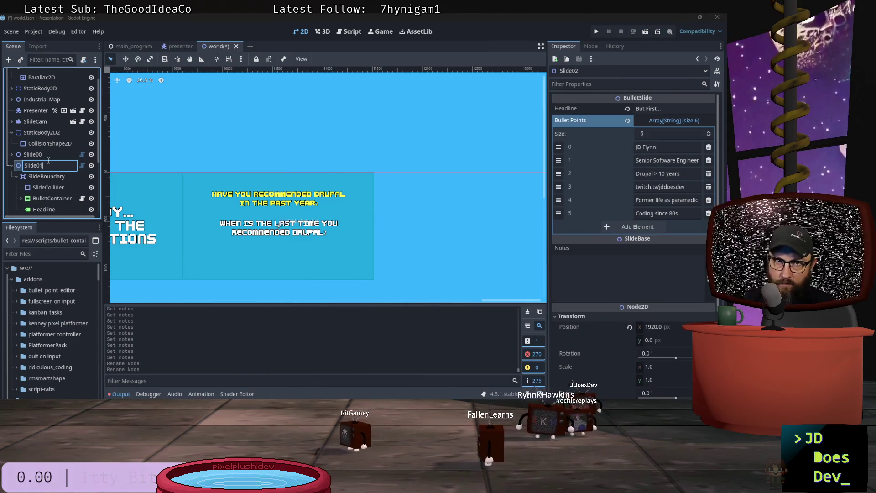
key(Return)
scroll(27, 137, down, 2)
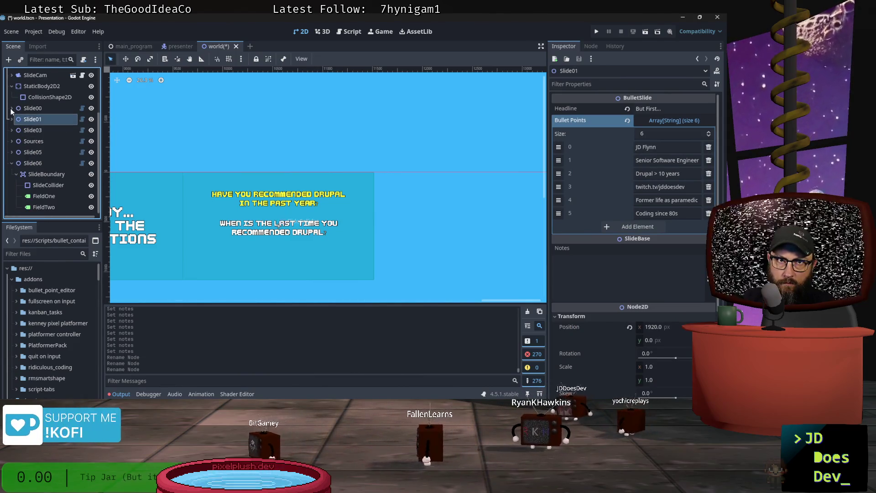
click(48, 132)
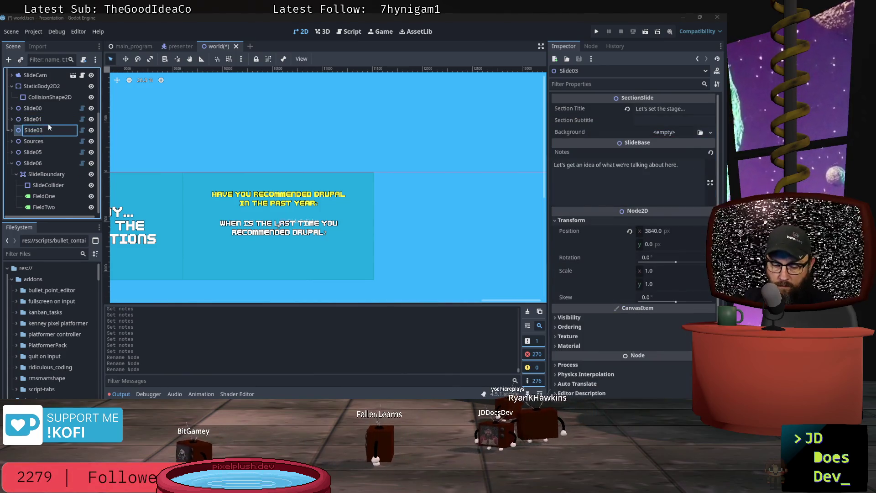
key(BackSpace)
text(2)
key(Return)
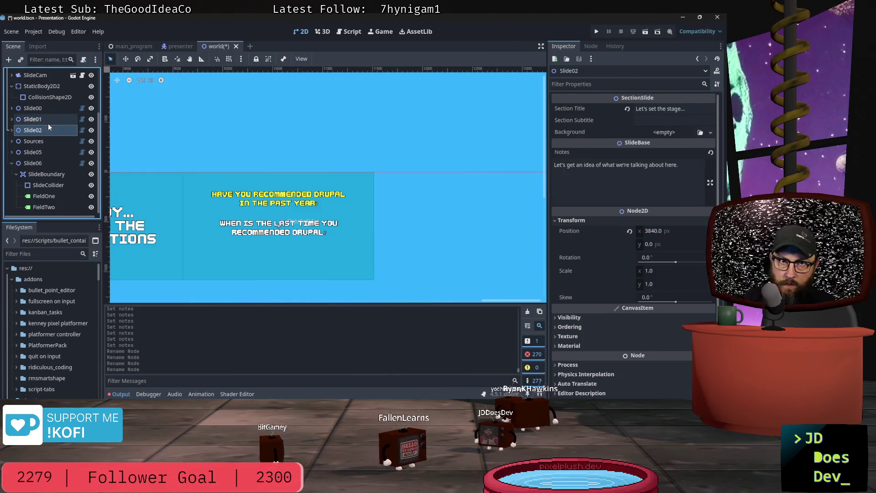
Step: Renumber the remaining nodes to Slide04 and Slide05, collapse Slide05, and return to the outline
double_click(47, 152)
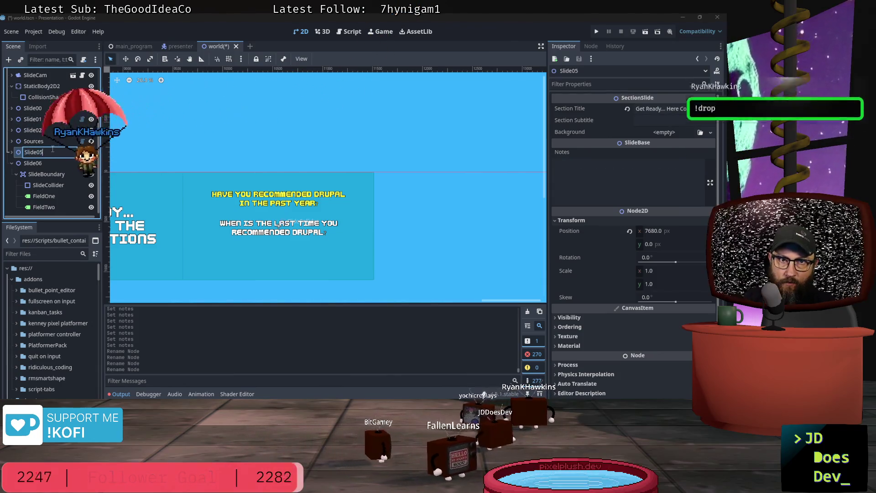
key(BackSpace)
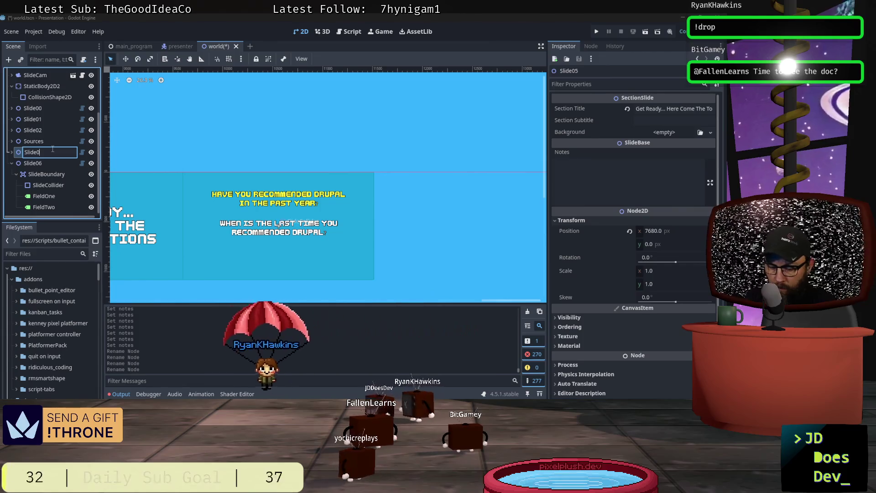
text(4)
key(Return)
double_click(55, 163)
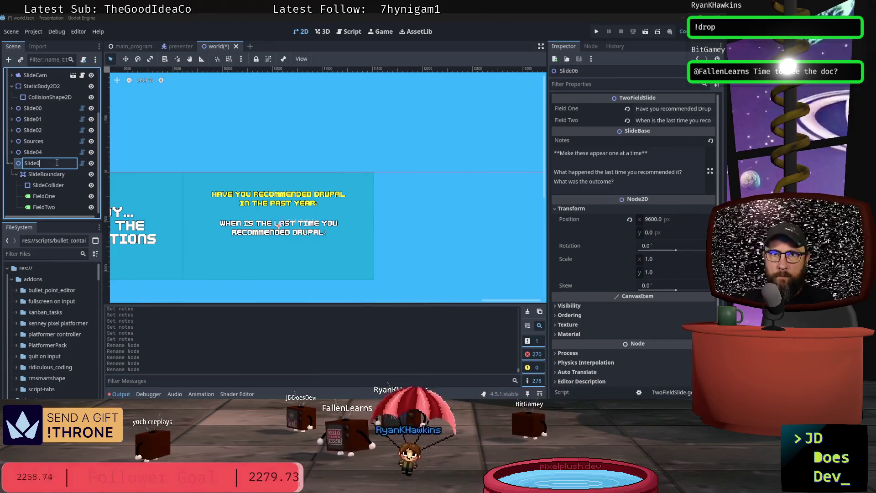
key(BackSpace)
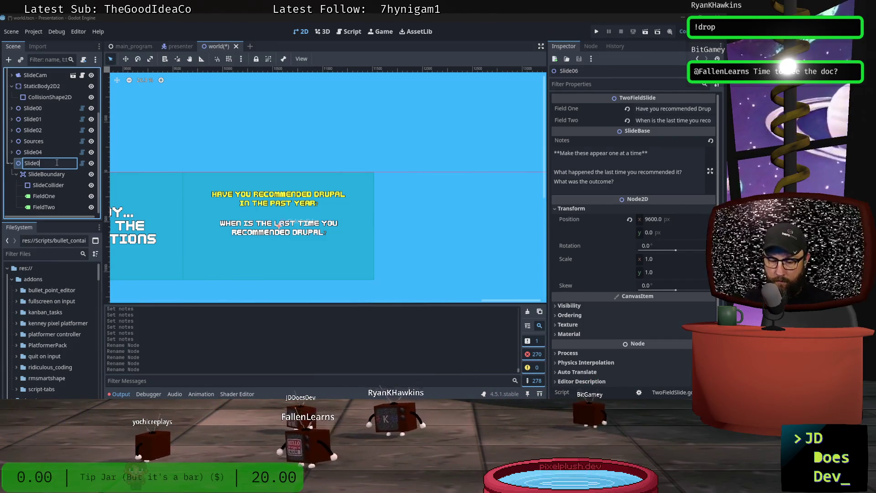
click(12, 164)
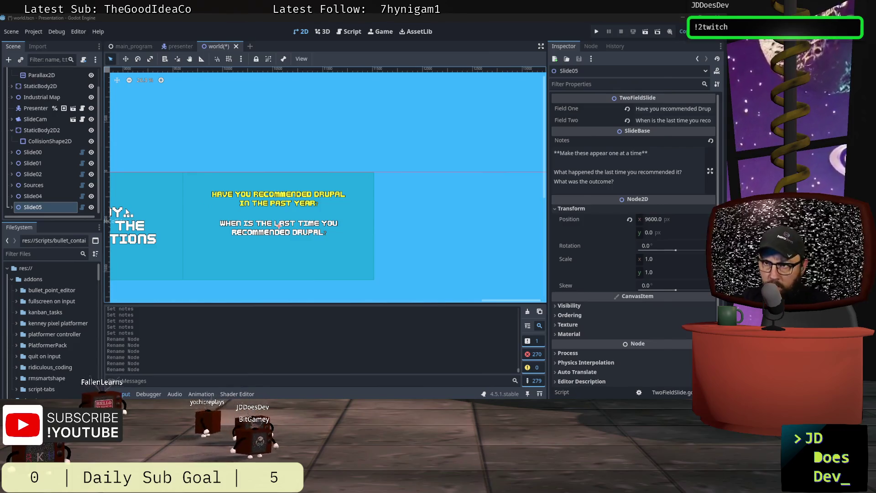
key(alt+Tab)
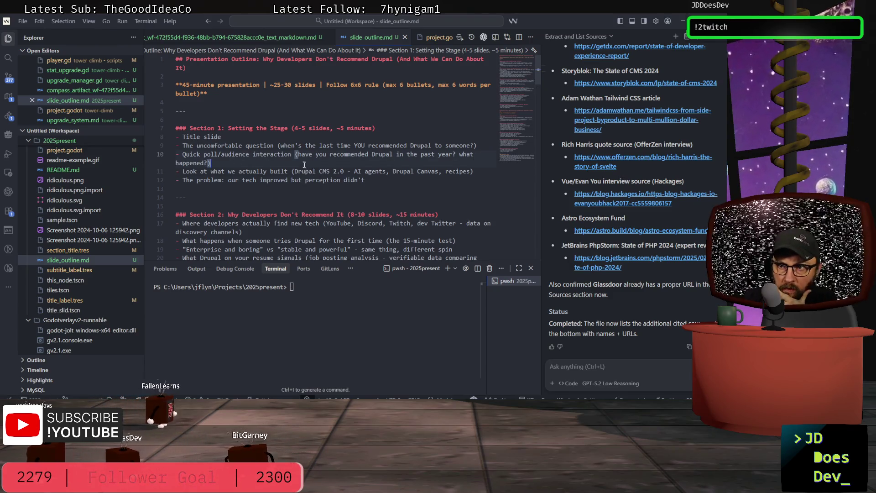
scroll(308, 166, down, 2)
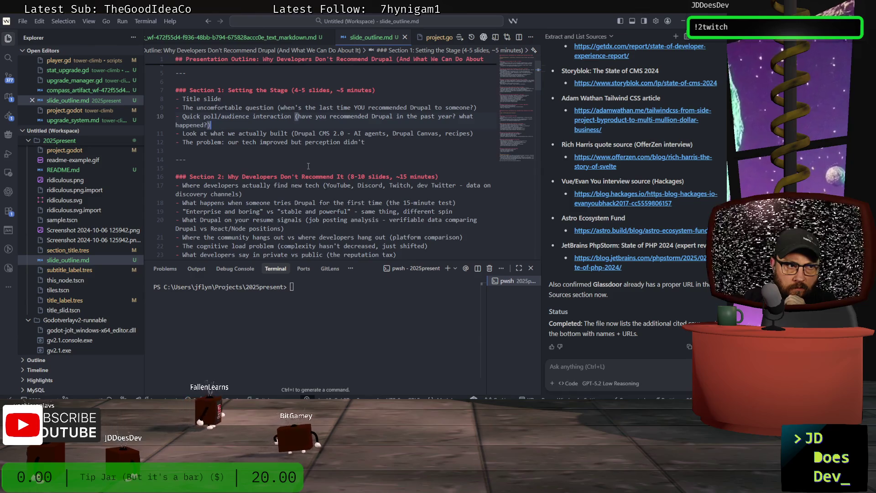
scroll(309, 166, up, 1)
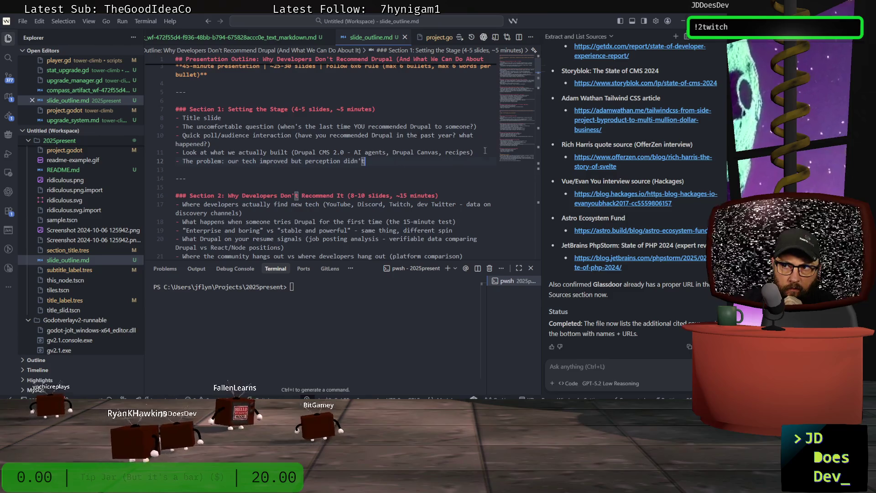
Step: Select the '(Drupal CMS 2.0 - AI agents, Drupal Canvas, recipes)' text on line 11 for removal, then return to Godot
drag(483, 152, 292, 151)
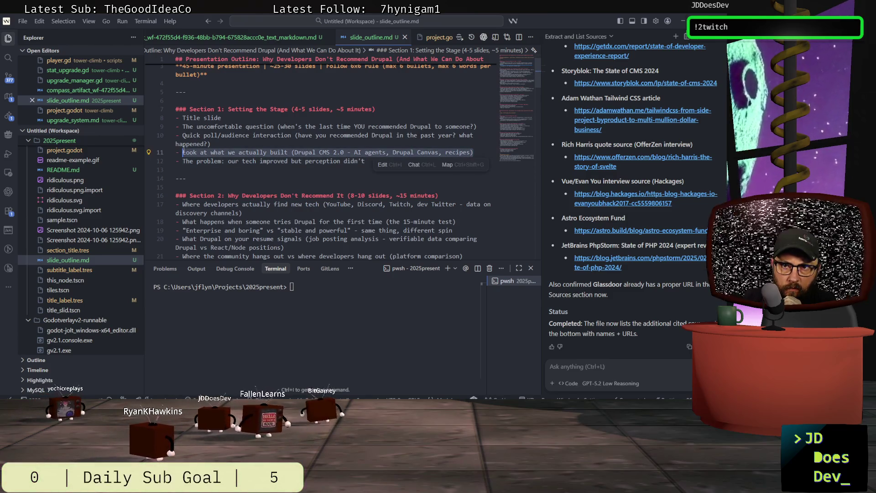
click(237, 169)
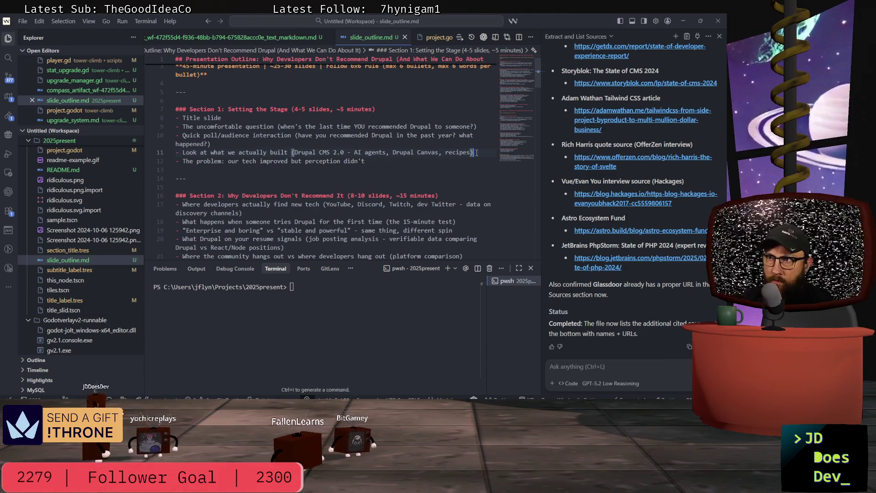
drag(476, 153, 290, 152)
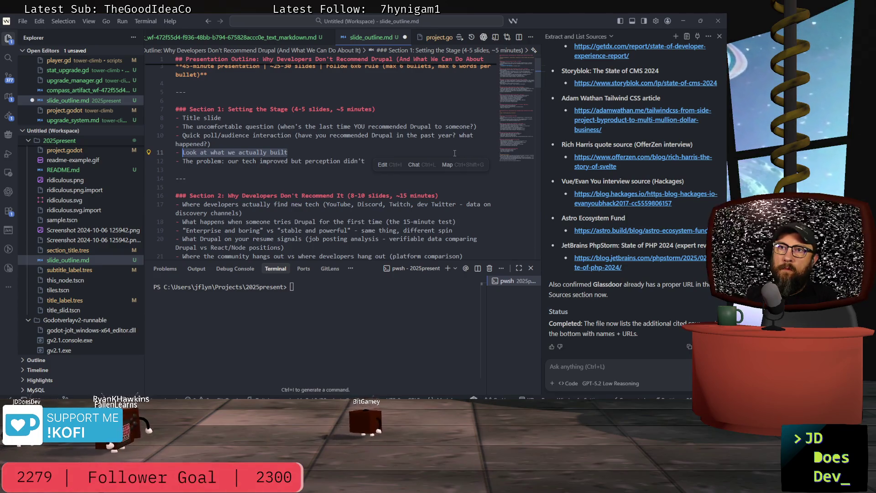
key(alt+Tab)
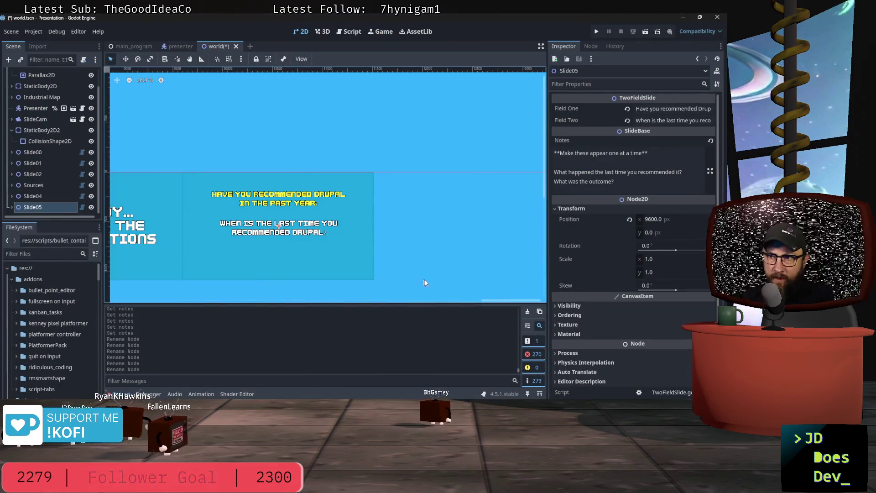
mouse_move(528, 300)
mouse_down()
mouse_move(229, 298)
mouse_move(277, 300)
mouse_up()
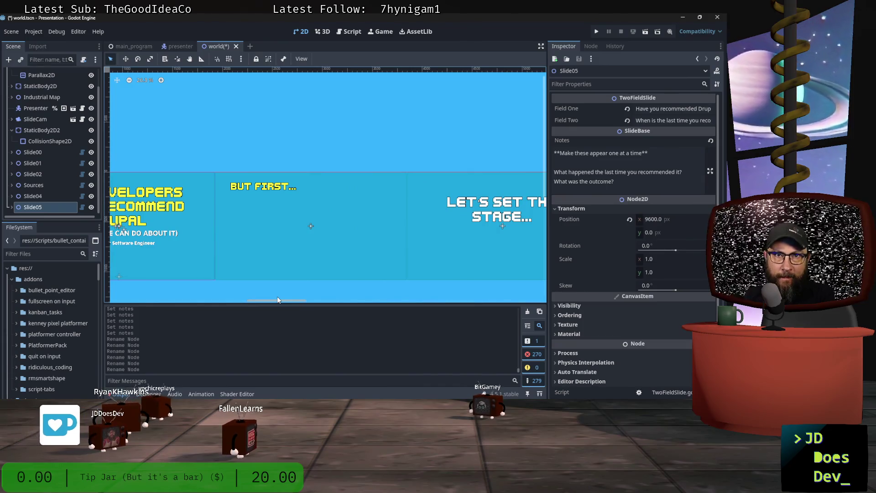
drag(277, 296, 511, 298)
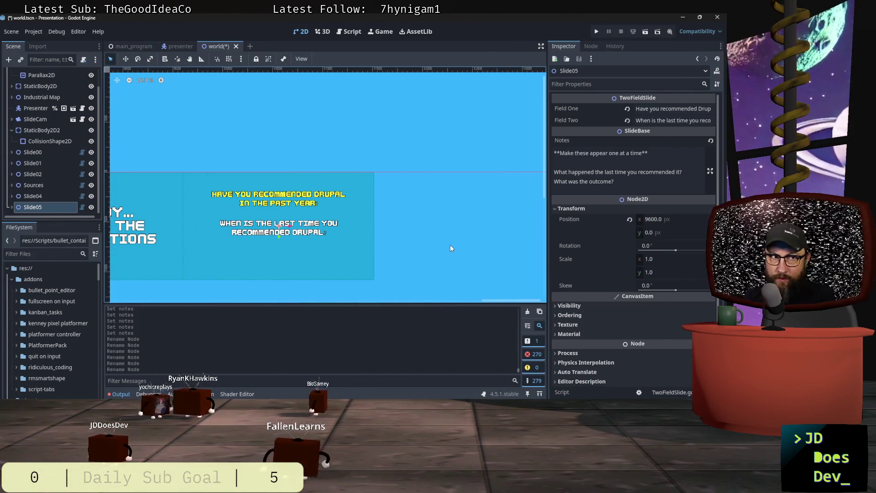
key(alt+Tab)
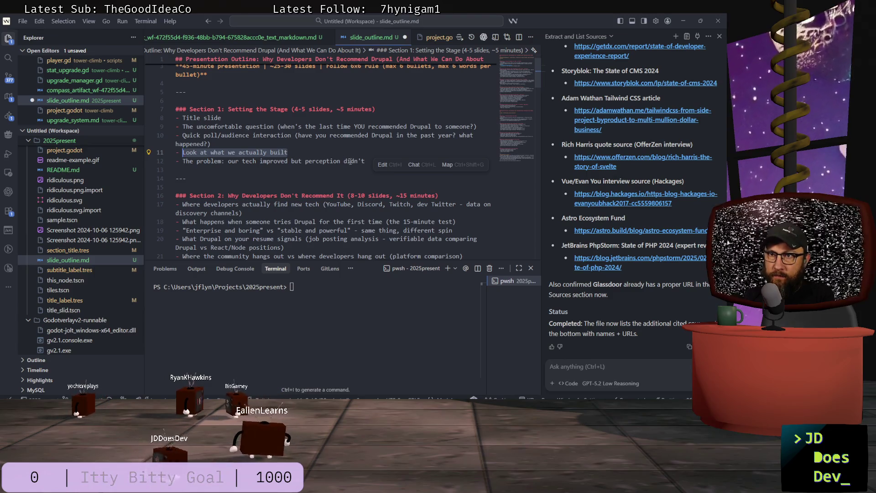
key(alt+Tab)
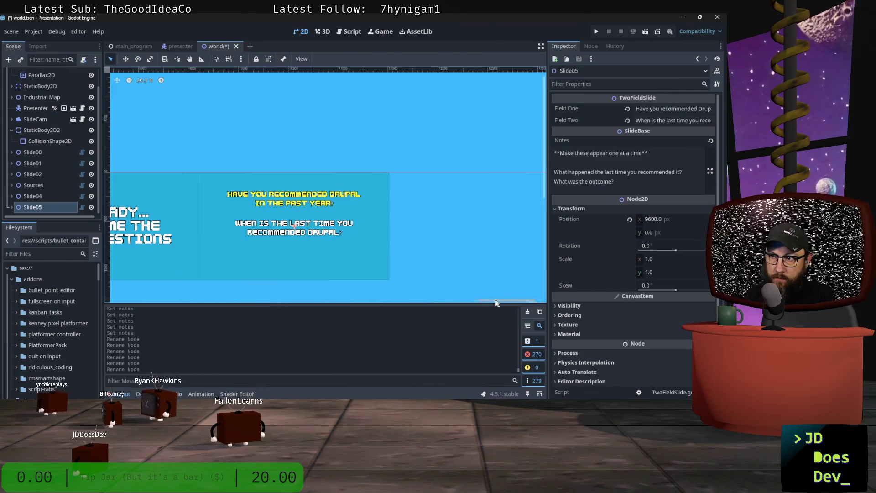
scroll(499, 302, right, 1)
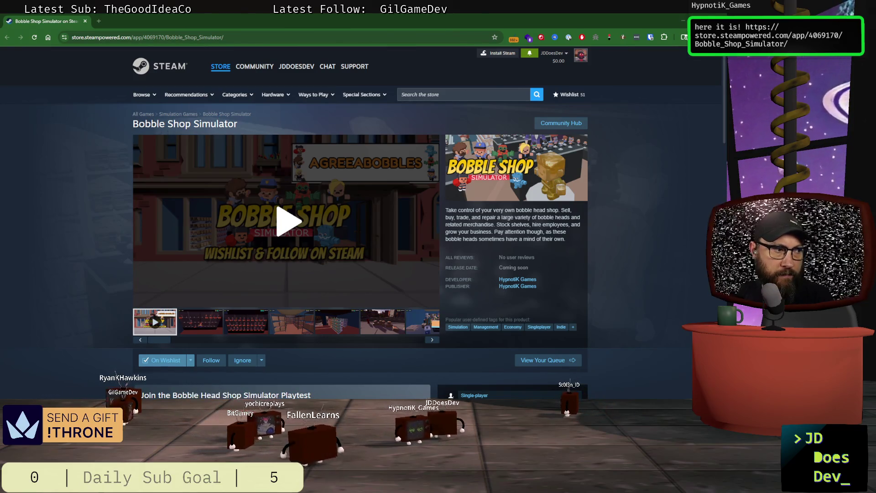
Step: Start the Bobble Shop Simulator trailer and expand it to full screen
click(403, 241)
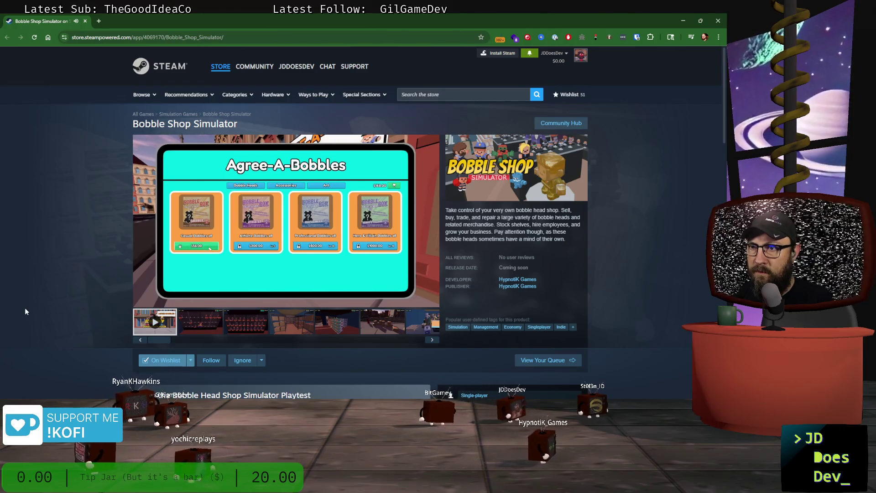
mouse_move(287, 221)
click(431, 300)
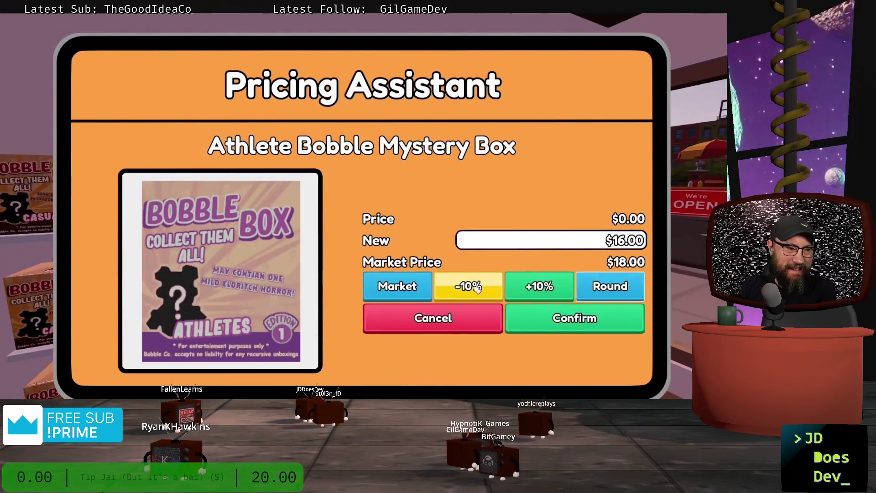
Step: Operate the trailer player controls through to the end, then leave full screen for the store page
click(415, 286)
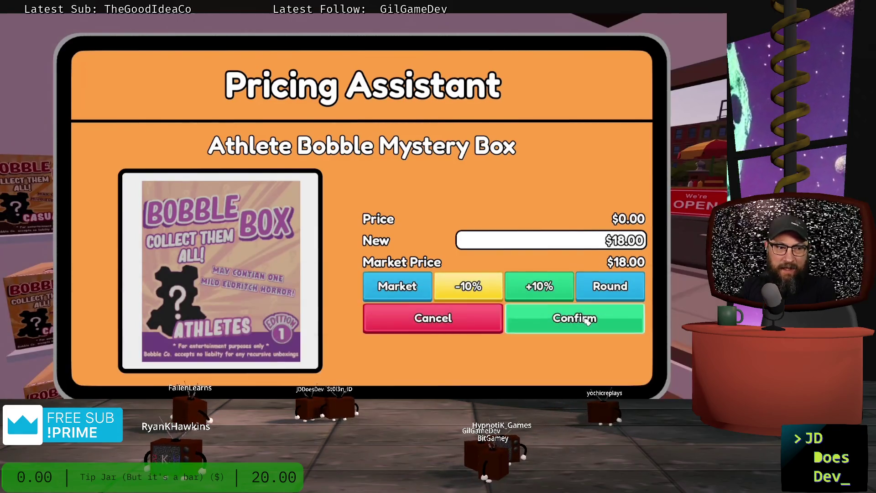
click(587, 318)
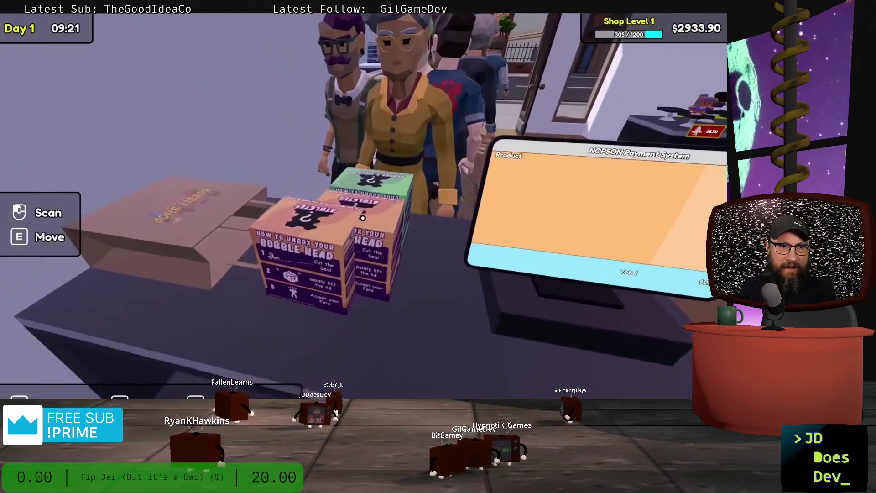
click(363, 217)
click(363, 218)
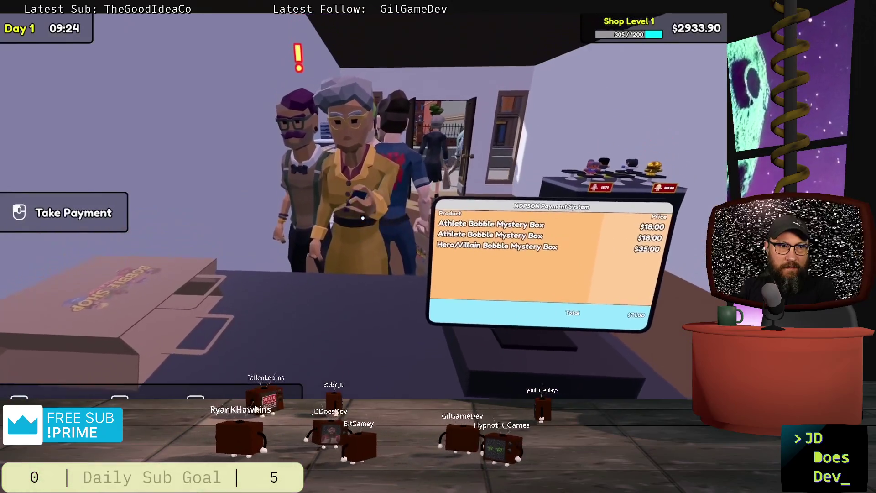
click(362, 218)
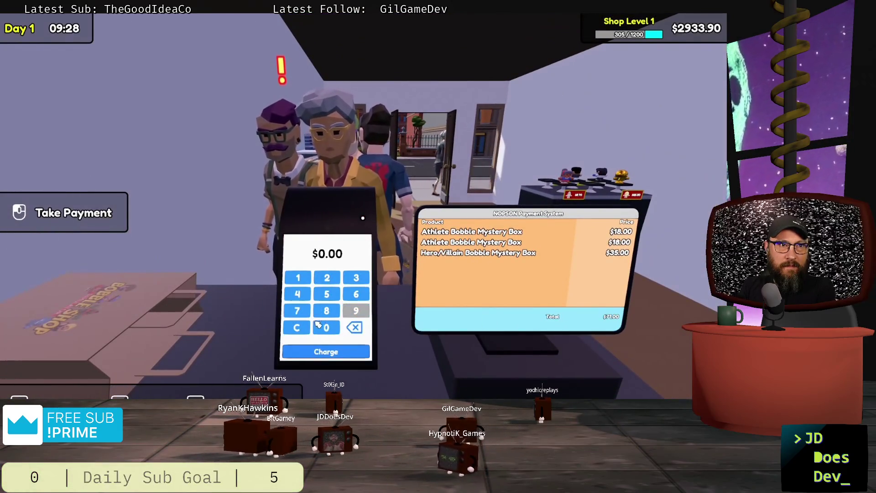
click(298, 278)
click(326, 329)
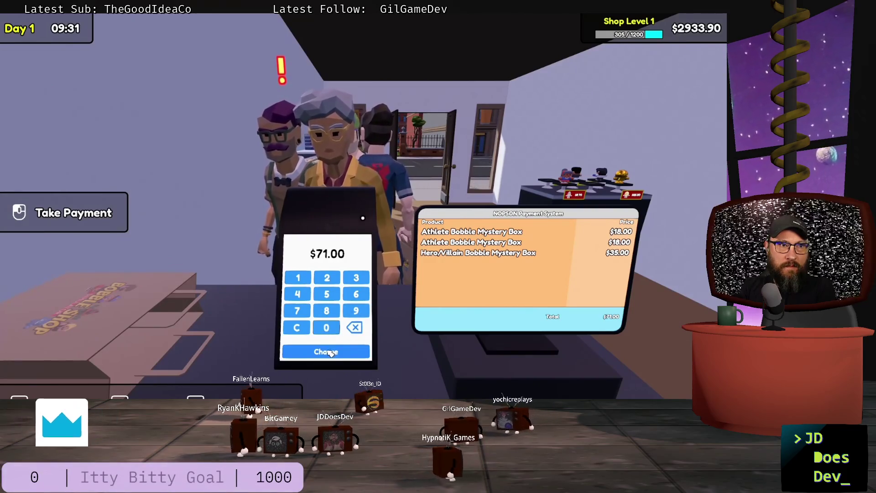
click(326, 351)
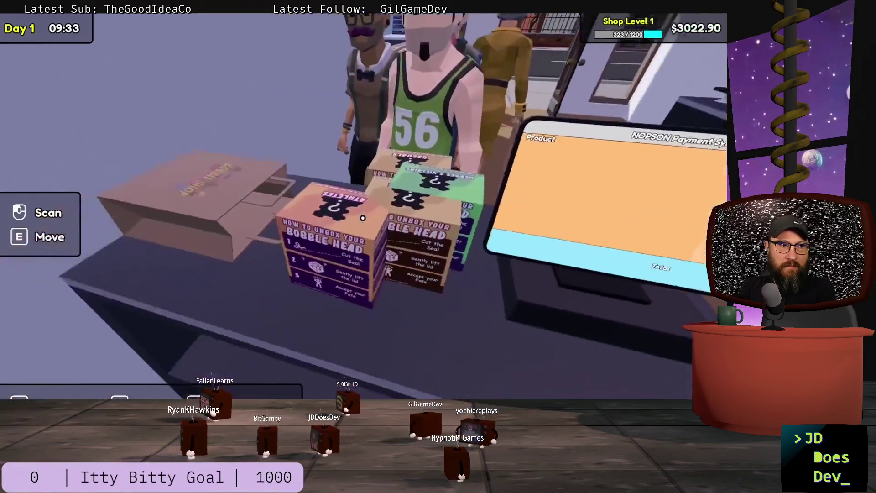
click(363, 218)
click(364, 218)
click(363, 218)
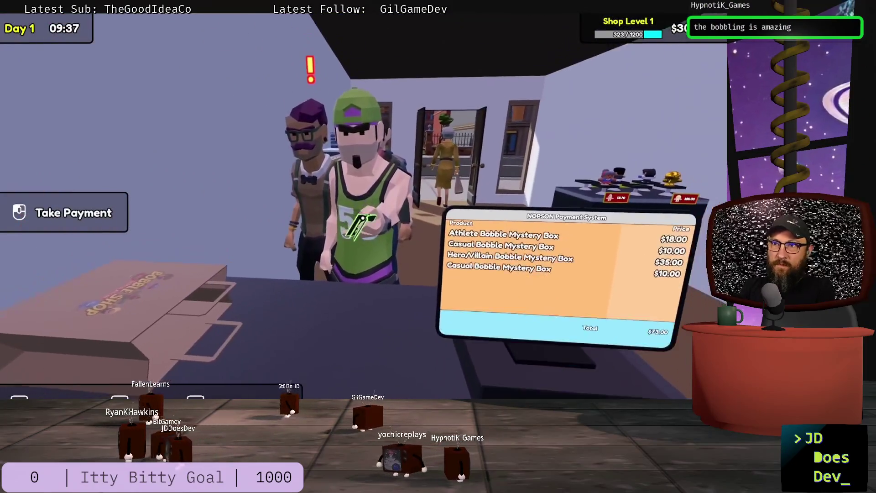
click(363, 218)
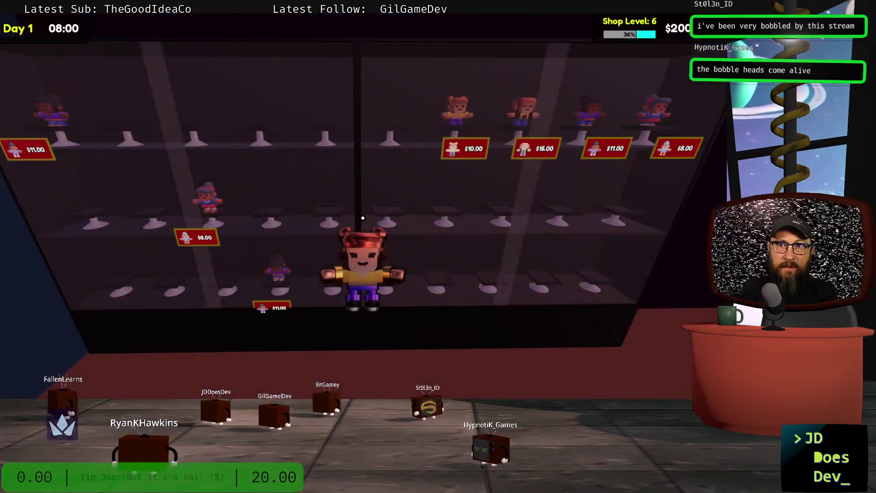
key(Escape)
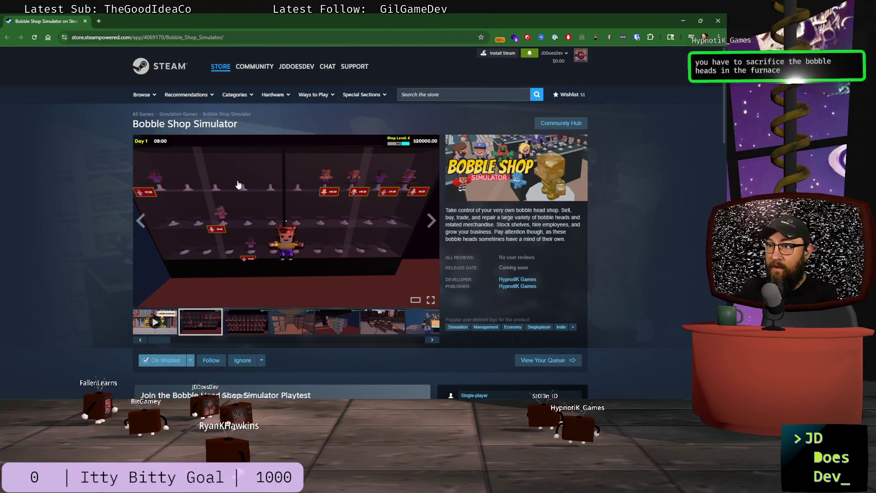
Step: Close the Steam store tab to reveal the Godot editor
click(86, 20)
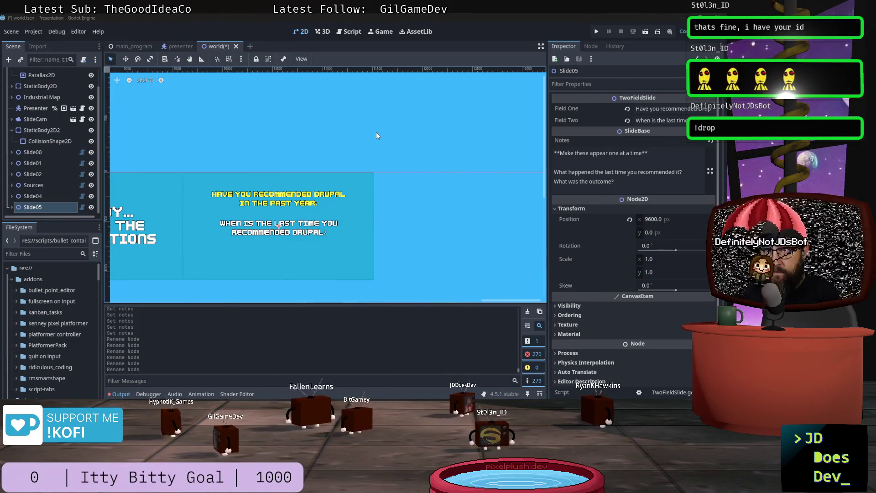
Step: Save the world scene and run the presentation project
key(ctrl+s)
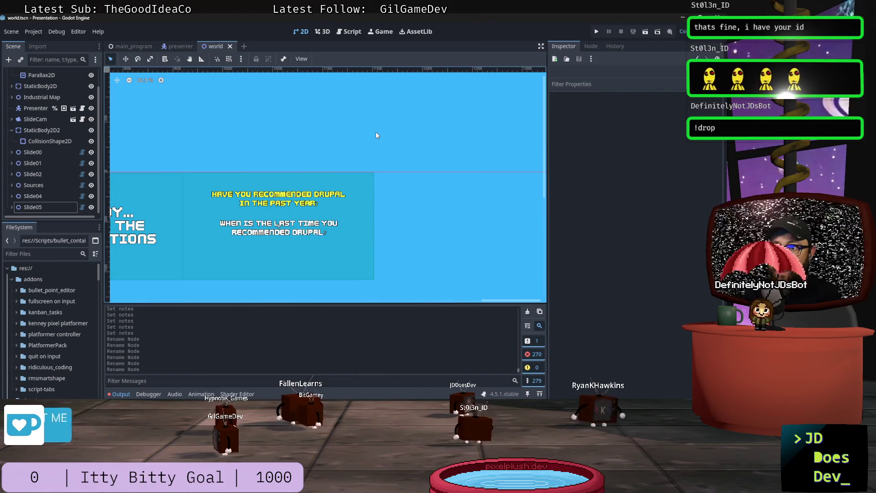
click(596, 32)
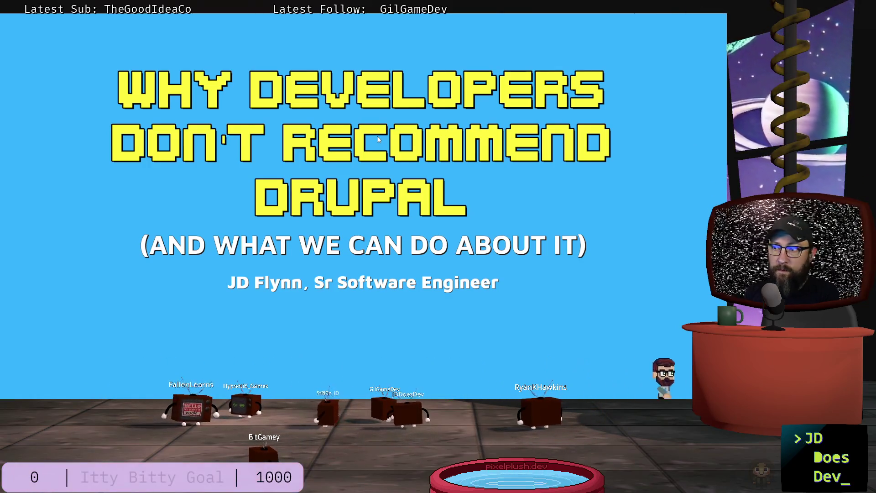
Step: Advance four slides to the Drupal questions slide, then close the fullscreen presentation
key(Right)
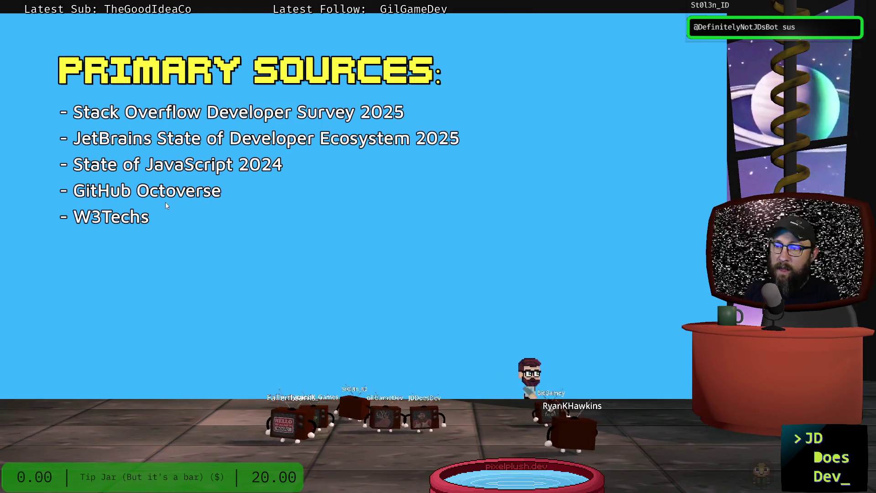
key(Right)
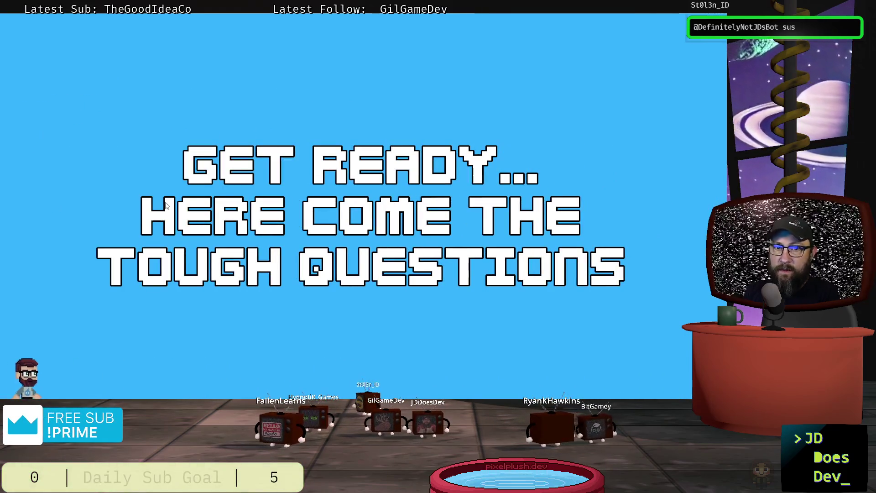
key(Right)
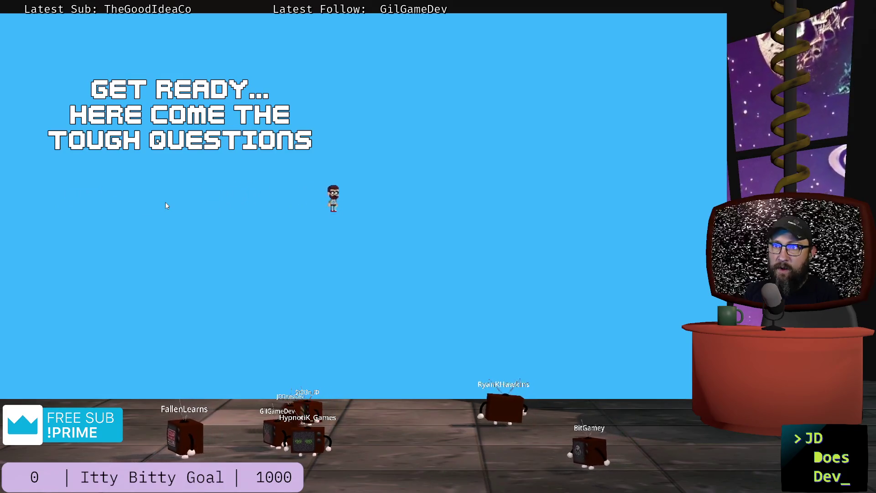
key(Right)
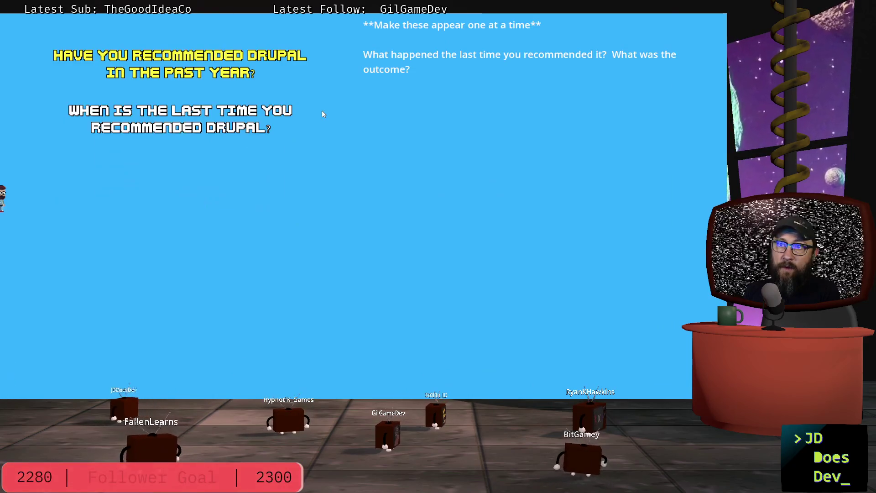
key(Escape)
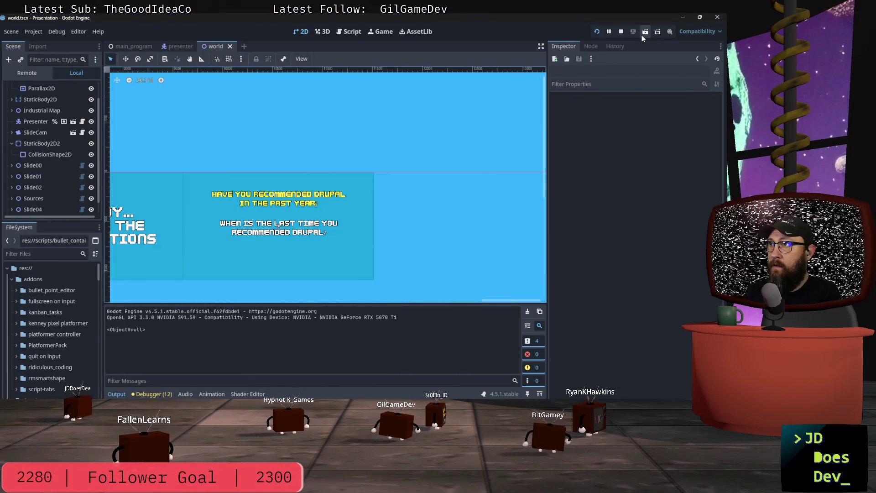
Step: Stop the running presentation and hide labels Bullet_0 through Bullet_4 on the Primary Sources slide
click(621, 33)
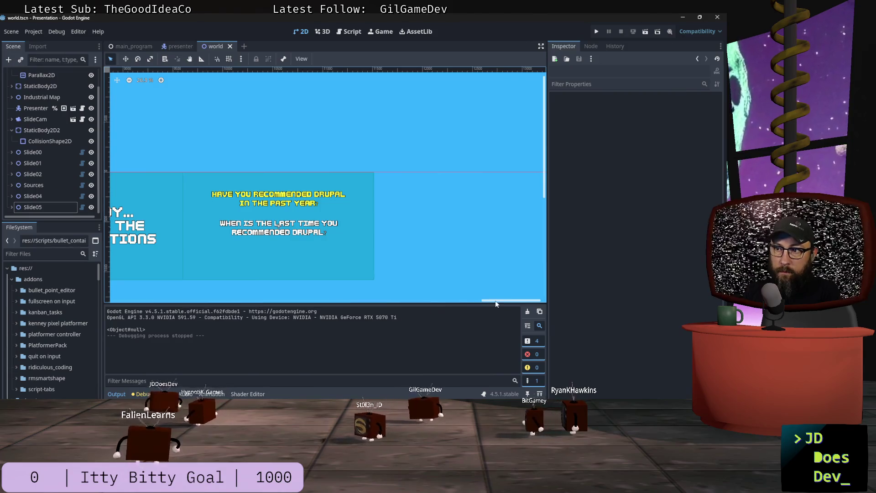
drag(495, 302, 353, 300)
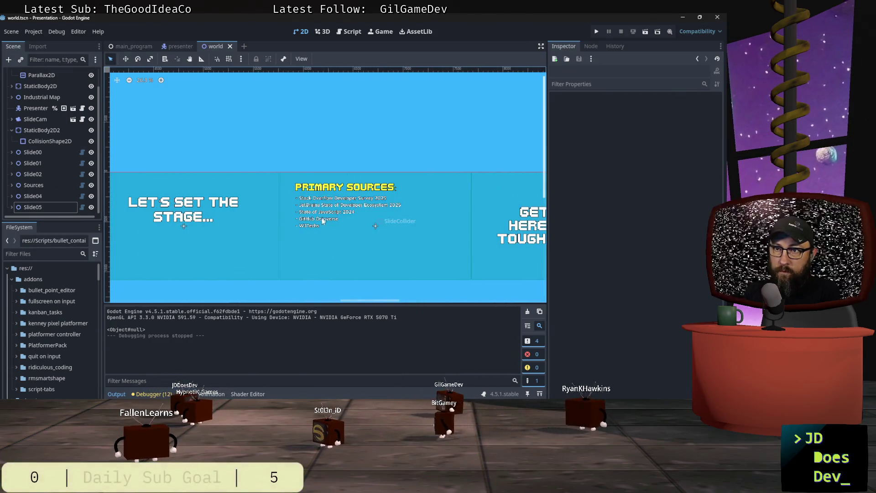
click(315, 195)
click(314, 202)
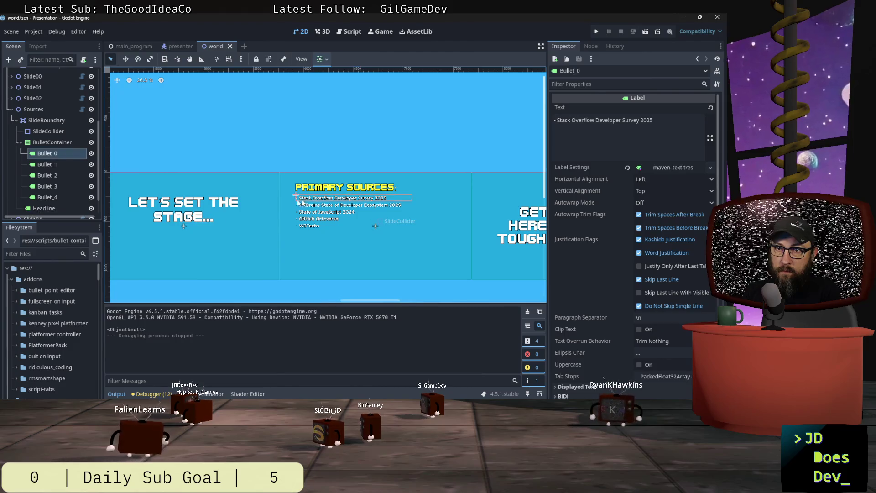
shift+click(48, 197)
click(92, 153)
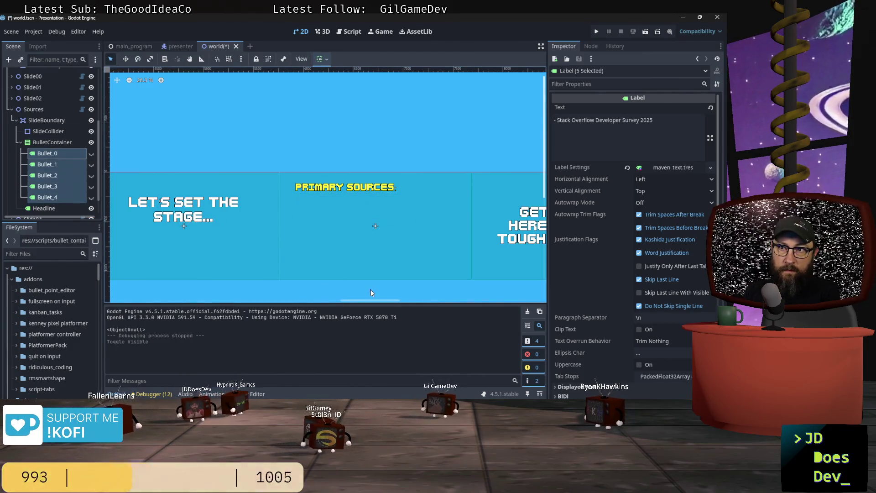
click(346, 109)
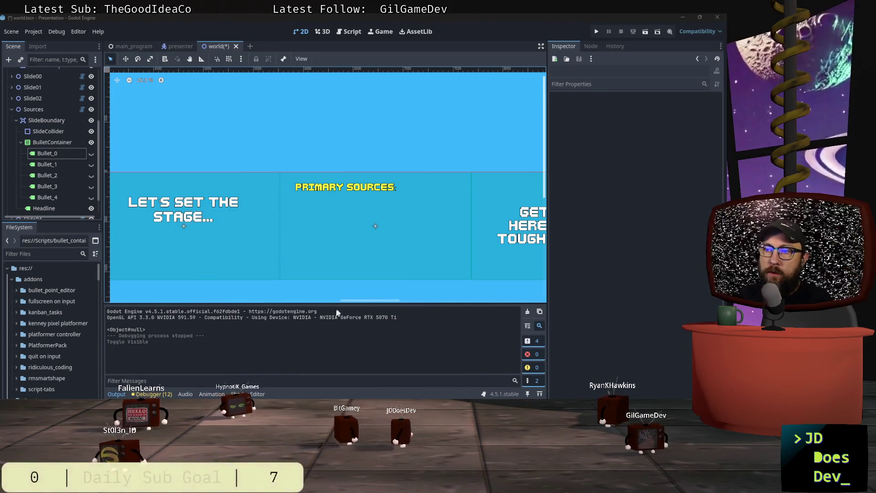
drag(383, 303, 501, 297)
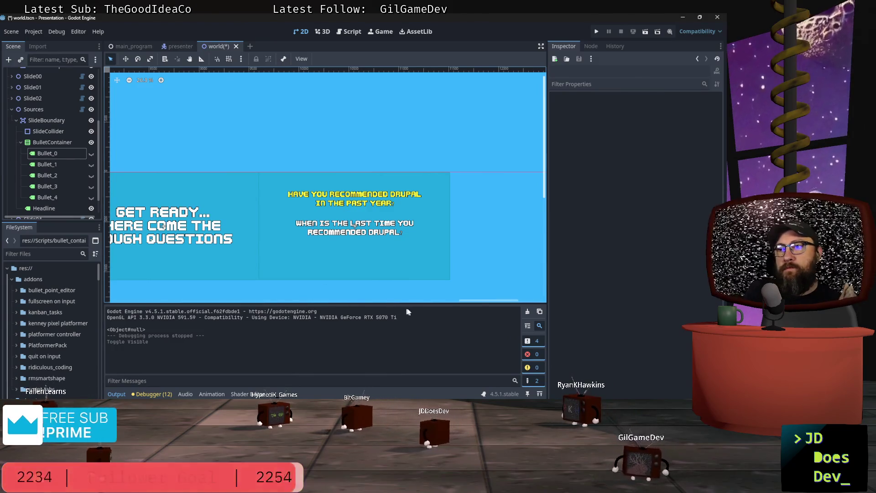
mouse_move(485, 299)
mouse_down()
mouse_move(232, 305)
mouse_move(380, 301)
mouse_move(323, 301)
mouse_up()
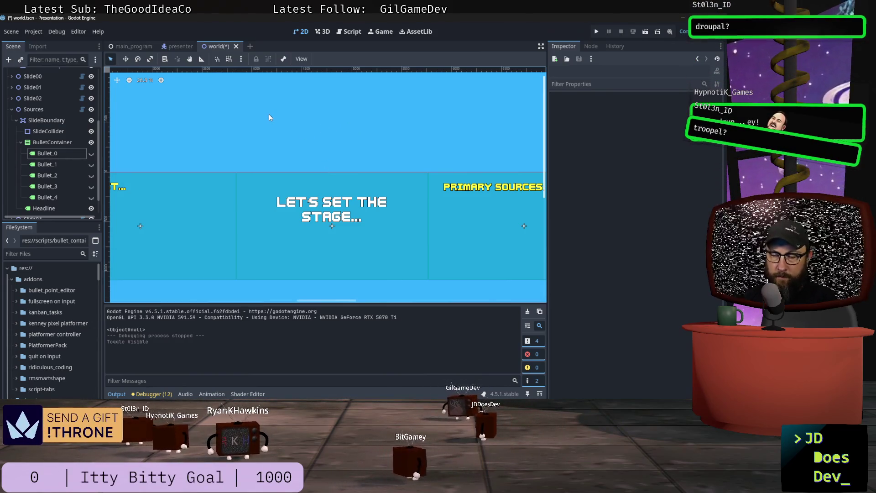
Step: Save the world scene with Ctrl+S, keeping the Primary Sources bullets hidden
key(ctrl+s)
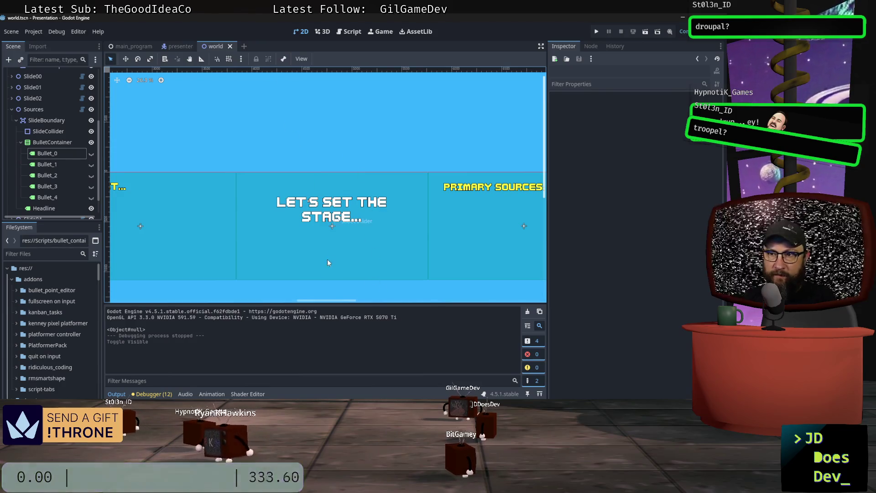
mouse_move(329, 300)
mouse_down()
mouse_move(386, 301)
mouse_move(505, 265)
mouse_up()
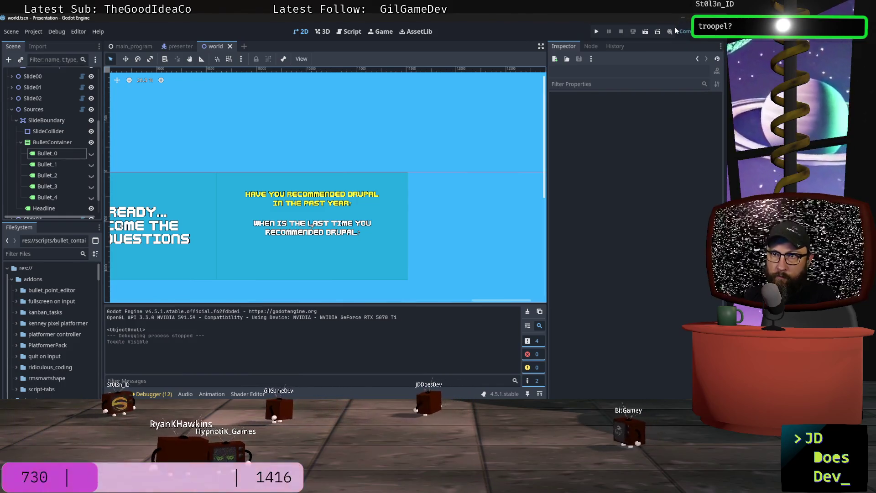
scroll(489, 302, right, 1)
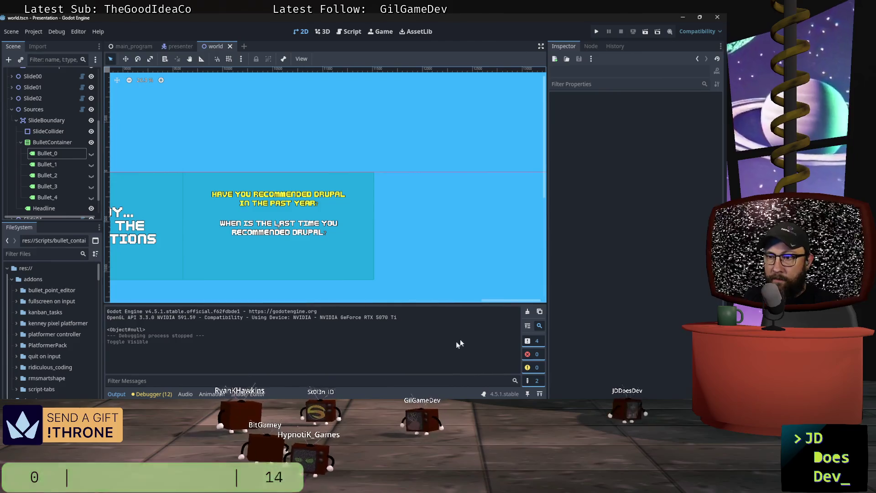
Step: Look over the open windows twice with Alt+Tab without leaving Godot
key(alt+Tab)
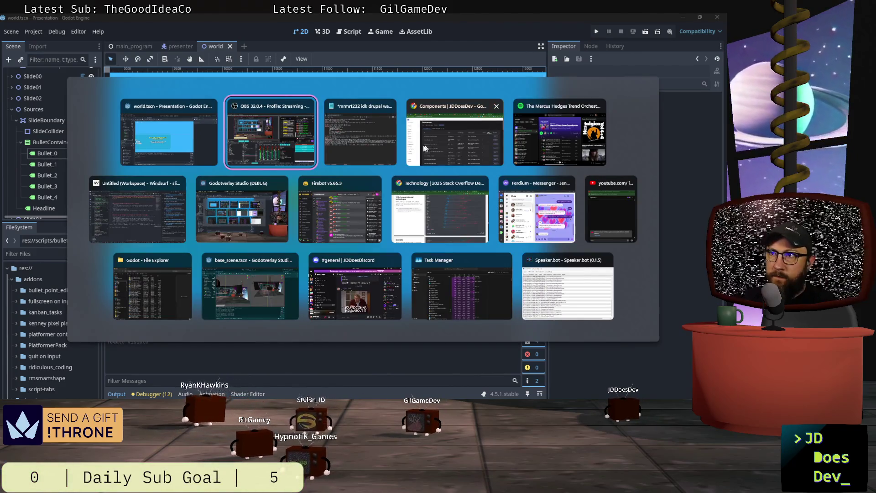
key(Escape)
key(alt+Tab)
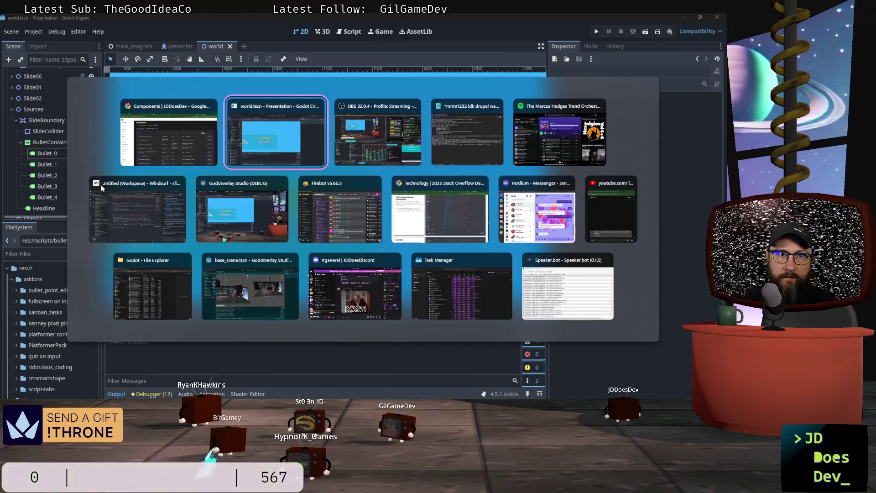
key(Escape)
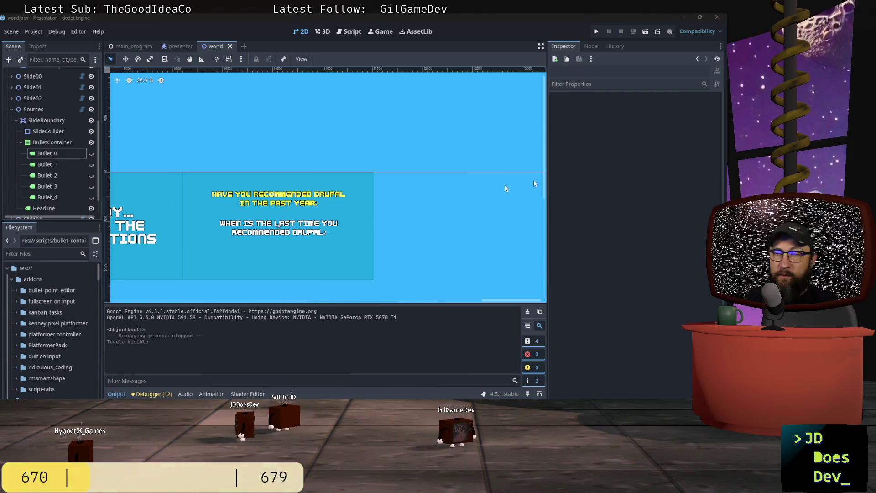
Step: Minimise the Godot and VS Code windows and switch Chrome to the fldrupal.camp session tab
click(682, 16)
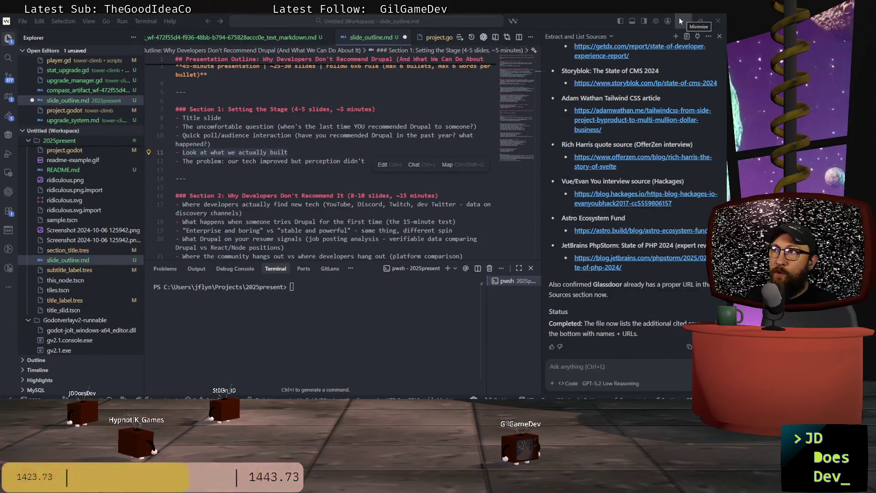
click(682, 19)
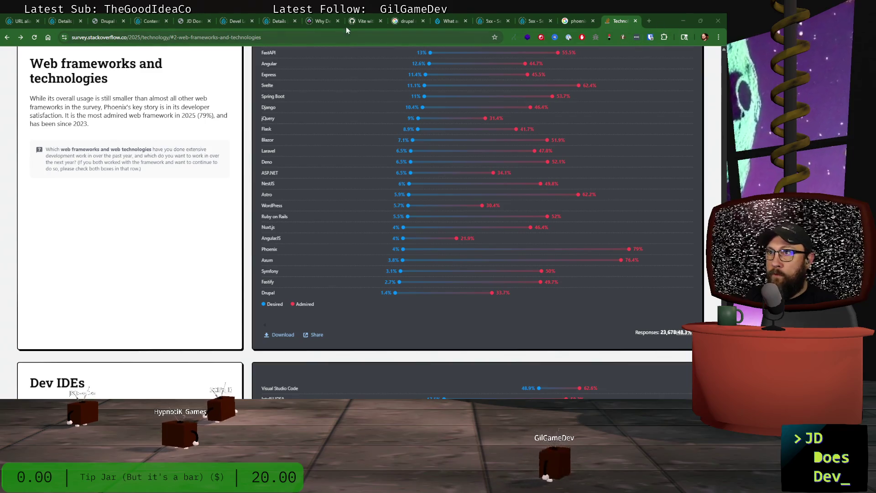
click(323, 21)
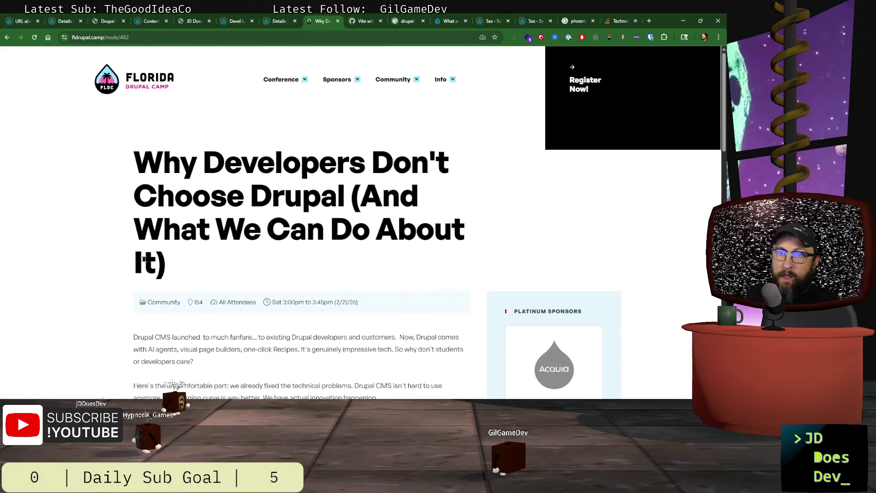
Step: Select the whole session title, then bring Speaker.bot to the front and show hidden tray icons
drag(138, 262, 95, 170)
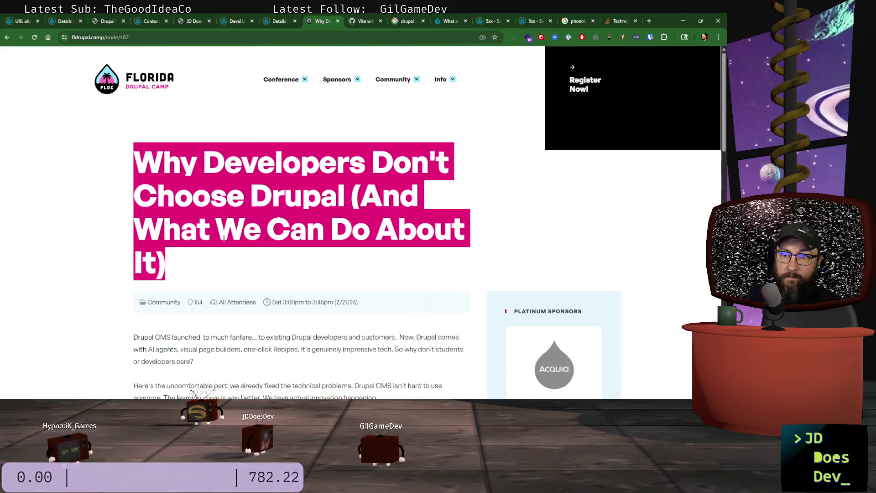
scroll(224, 280, down, 1)
scroll(224, 280, up, 1)
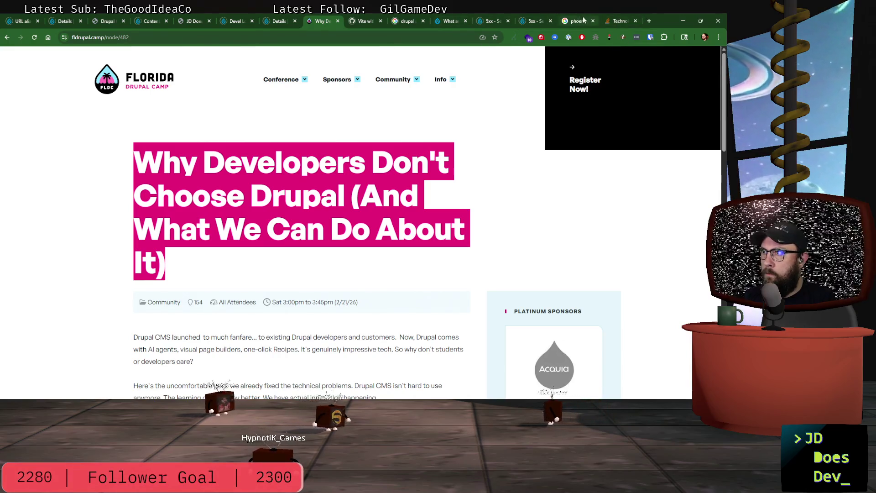
key(alt+Tab)
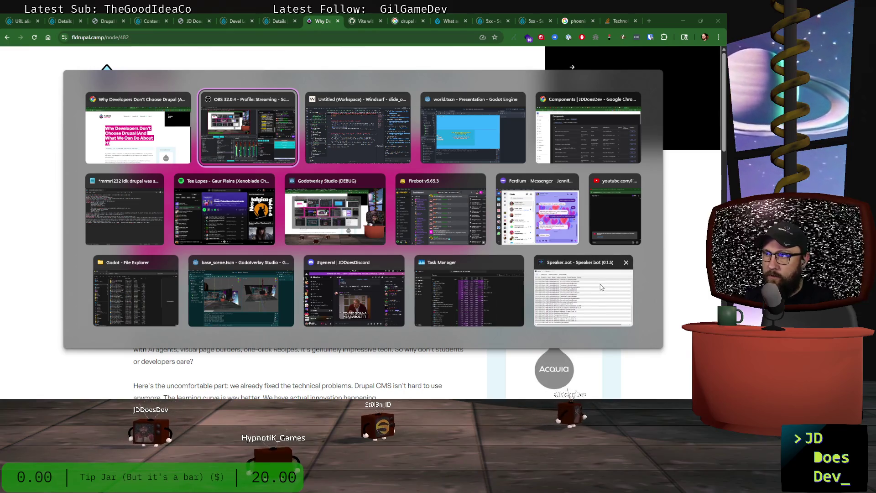
click(583, 292)
click(645, 401)
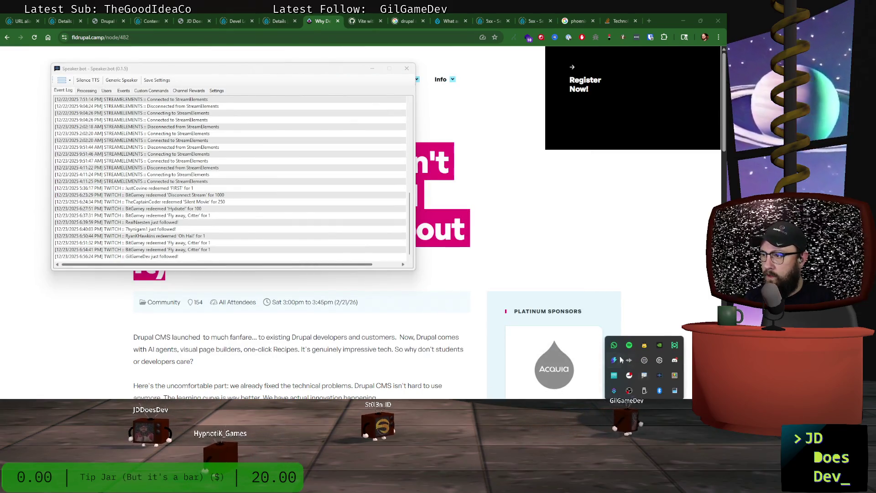
Step: Widen Streamer.bot's Triggers pane to show the Enabled and Criteria columns, then return to Godot
click(614, 390)
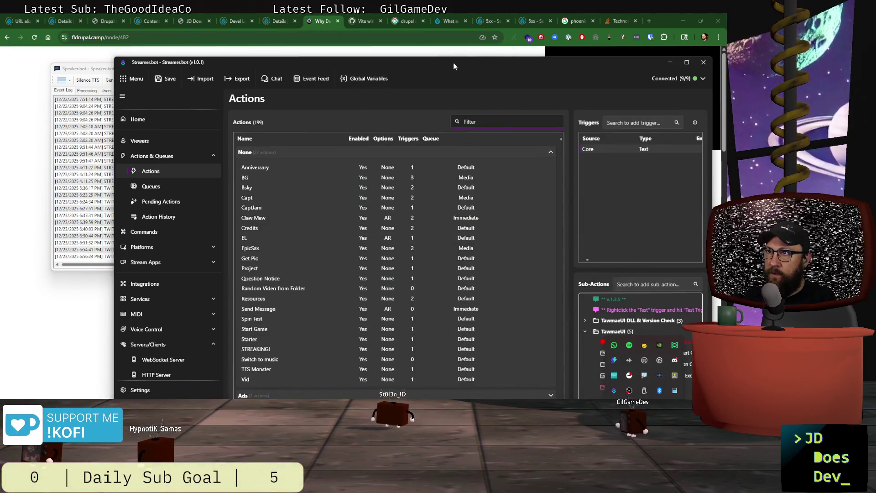
mouse_move(453, 65)
mouse_down()
mouse_move(460, 184)
mouse_move(409, 85)
mouse_move(427, 69)
mouse_up()
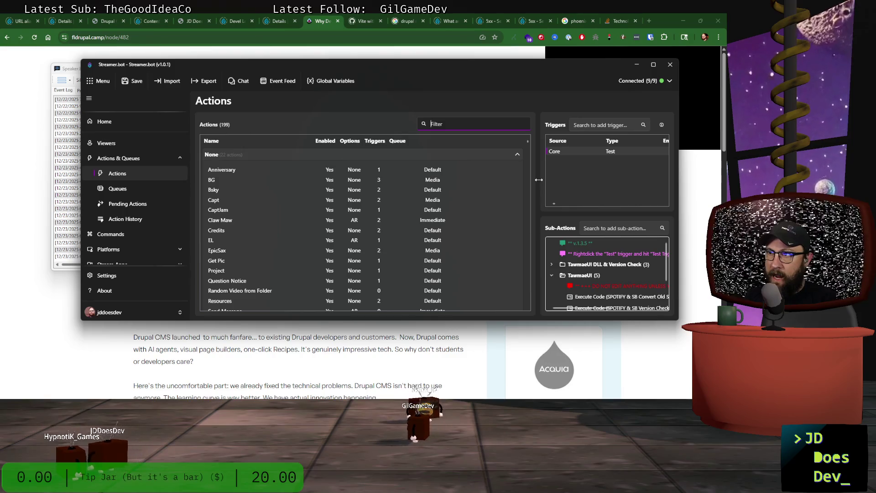
drag(539, 179, 489, 179)
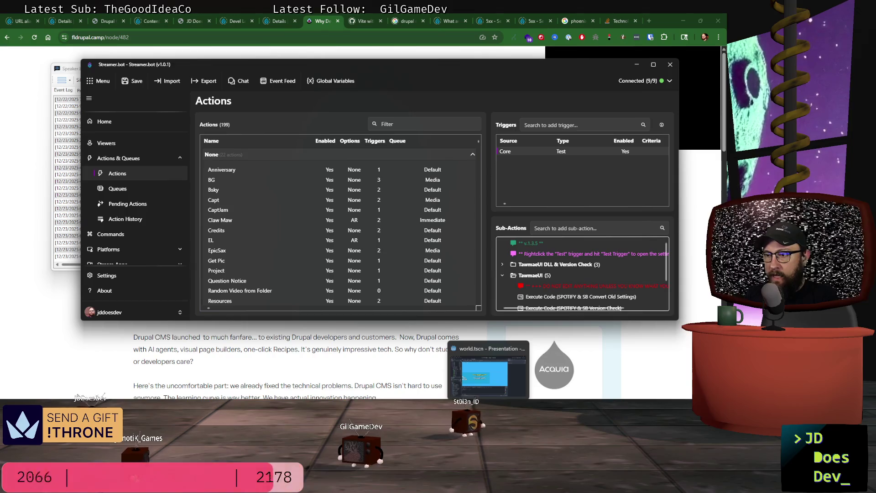
click(472, 370)
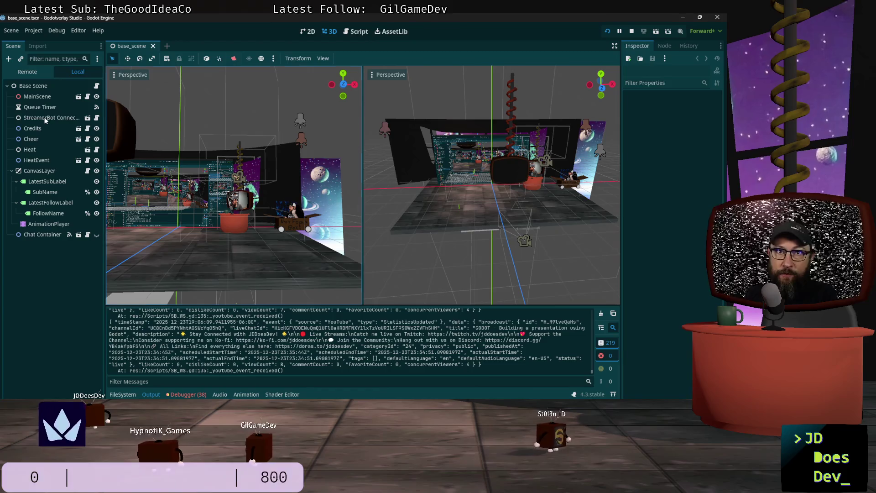
Step: Open the StreamerBot Connection's SB_WS scene and its SB_WS.gd script, widening the method list
click(61, 118)
click(88, 118)
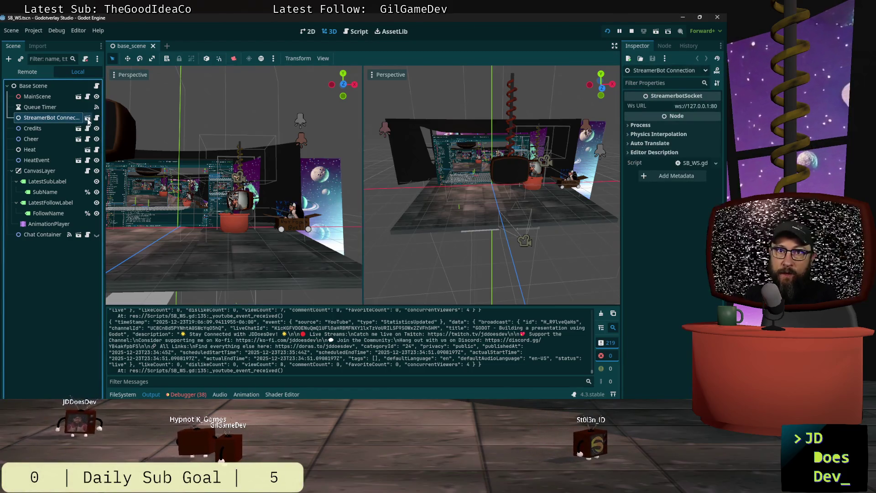
click(97, 85)
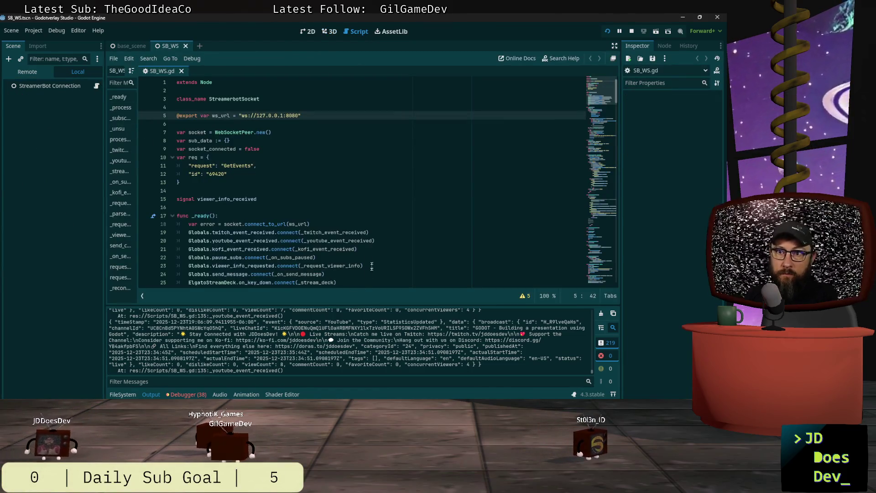
scroll(372, 270, down, 8)
scroll(372, 270, down, 8)
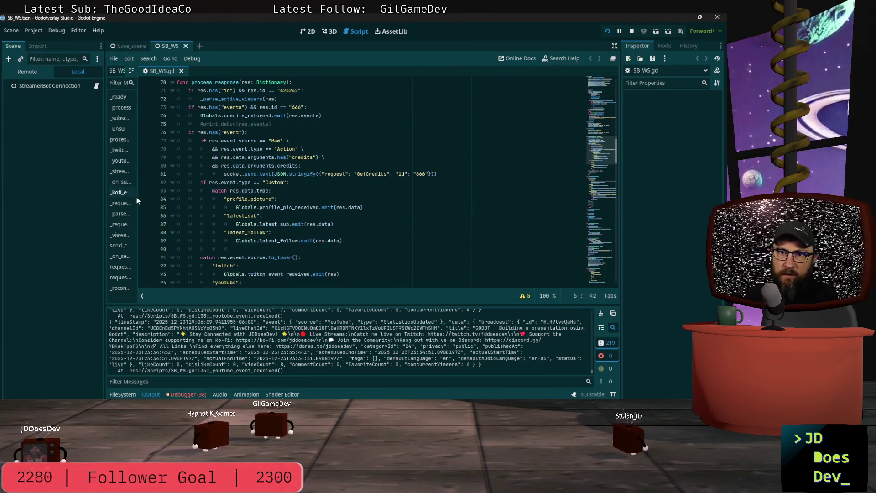
drag(138, 197, 190, 197)
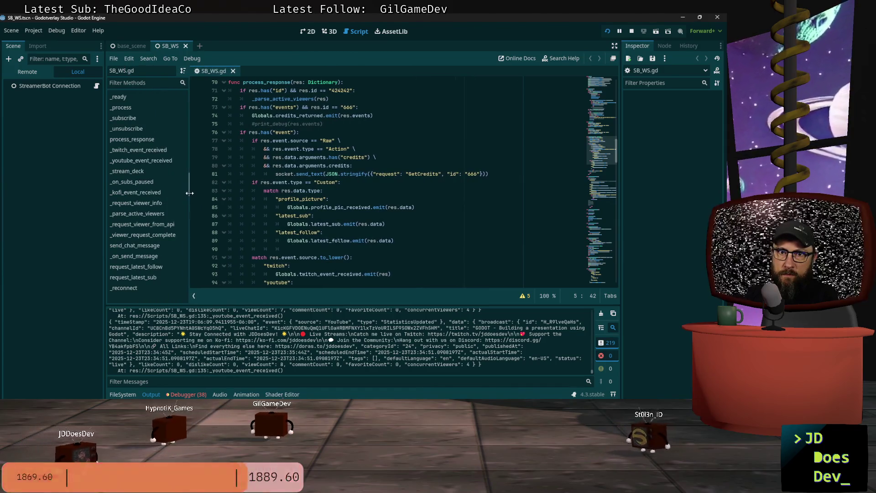
Step: Flip between 2D and 3D workspaces, return to base_scene and open the Base Scene's script
click(310, 33)
click(332, 33)
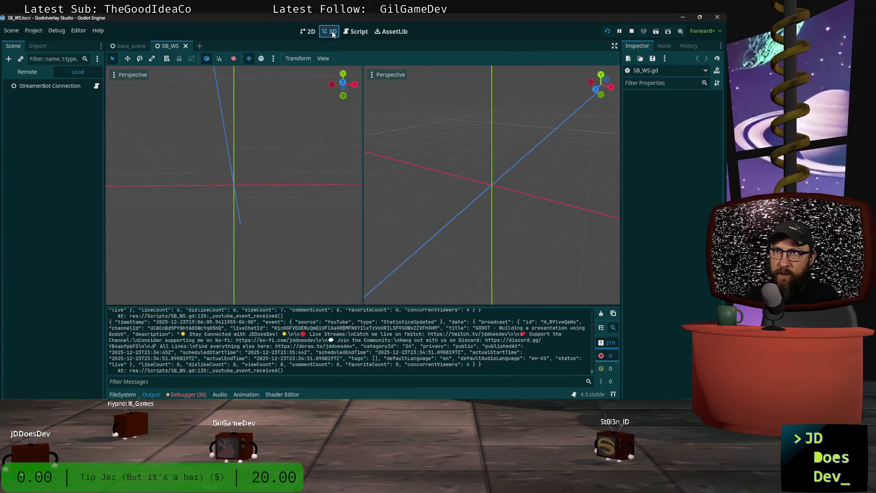
click(307, 31)
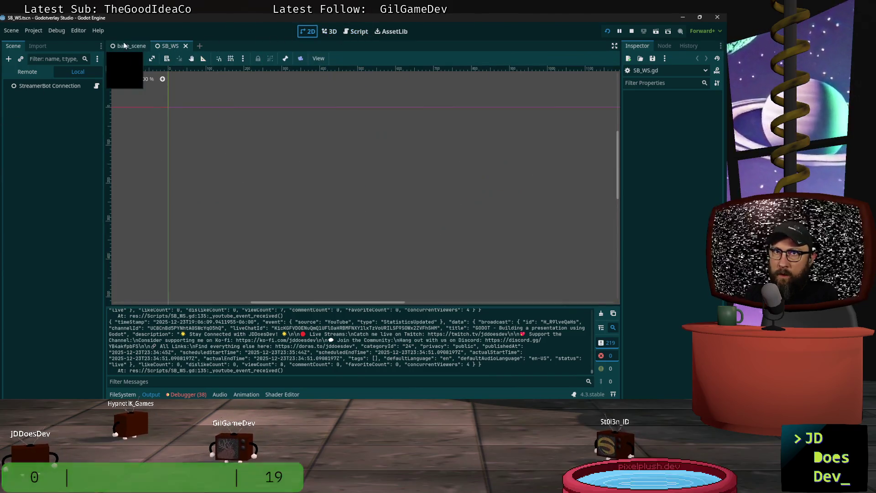
click(130, 45)
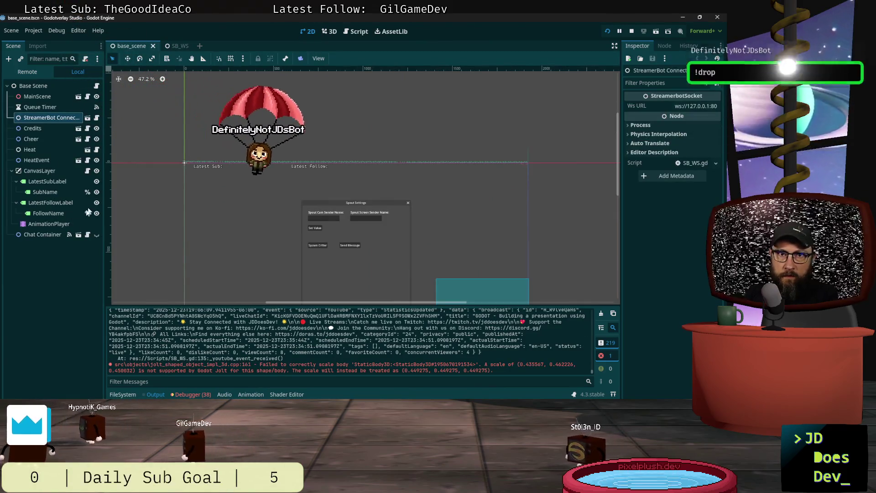
click(95, 86)
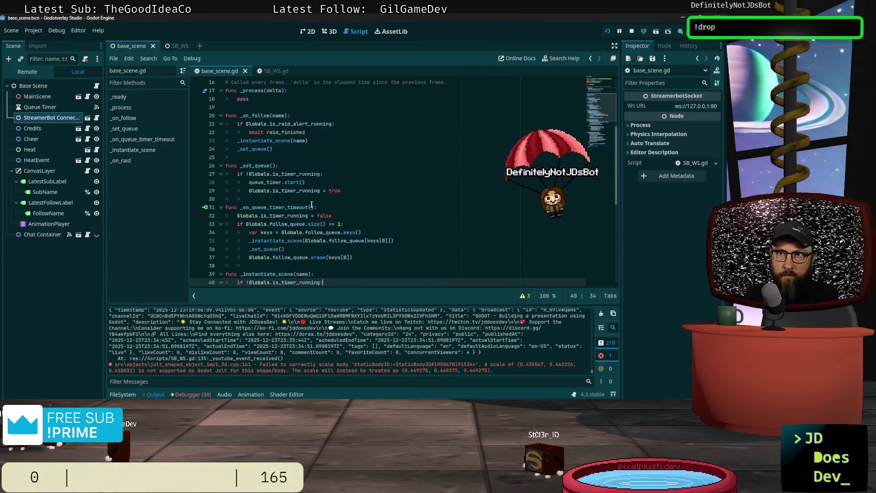
Step: Find and open Globals.gd via a 'glob' search, deleting 'Node' from its extends line
click(406, 199)
key(ctrl+f)
text(glob)
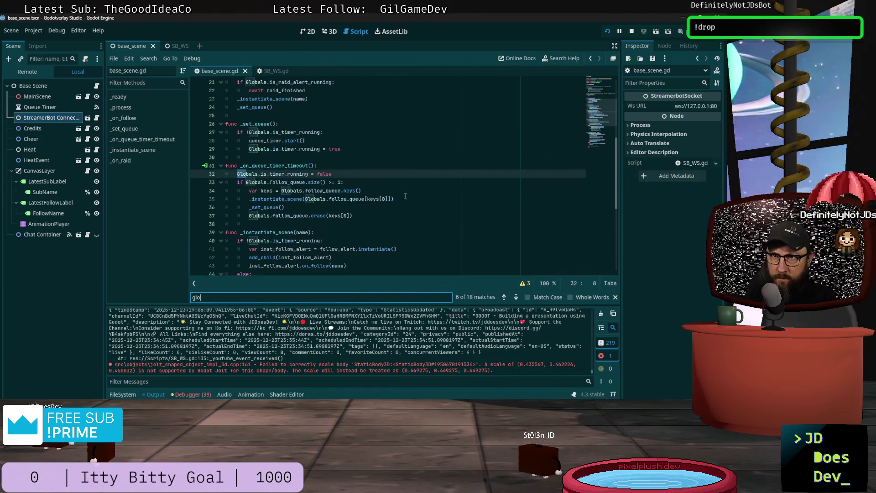
ctrl+click(248, 174)
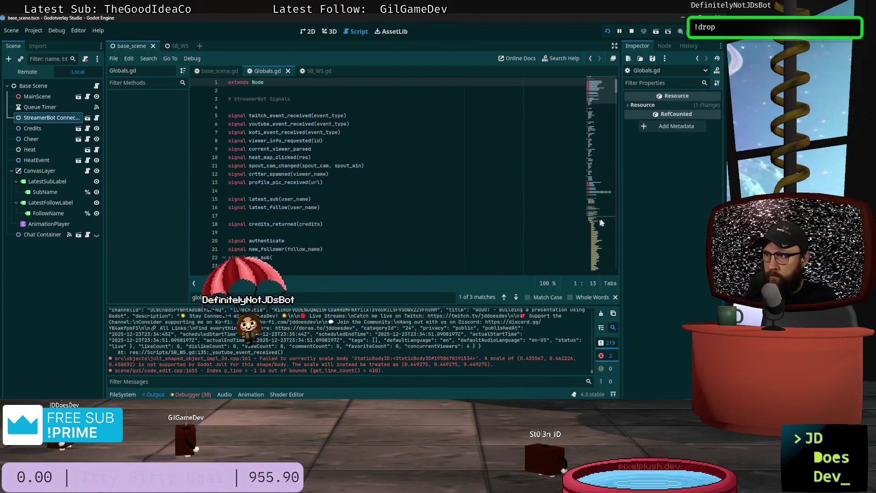
scroll(597, 217, down, 15)
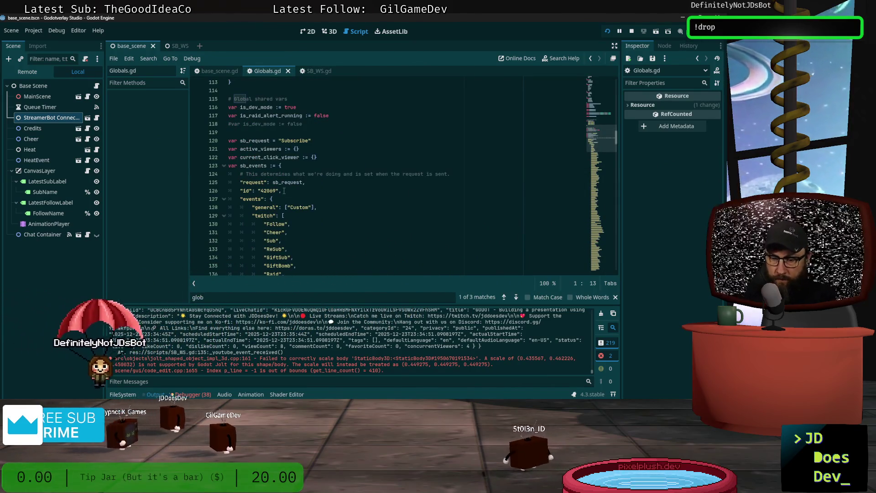
key(BackSpace)
key(BackSpace)
key(BackSpace)
Step: Zoom the code text in and narrow the scene tree and method list docks
key(ctrl+equal)
key(ctrl+equal)
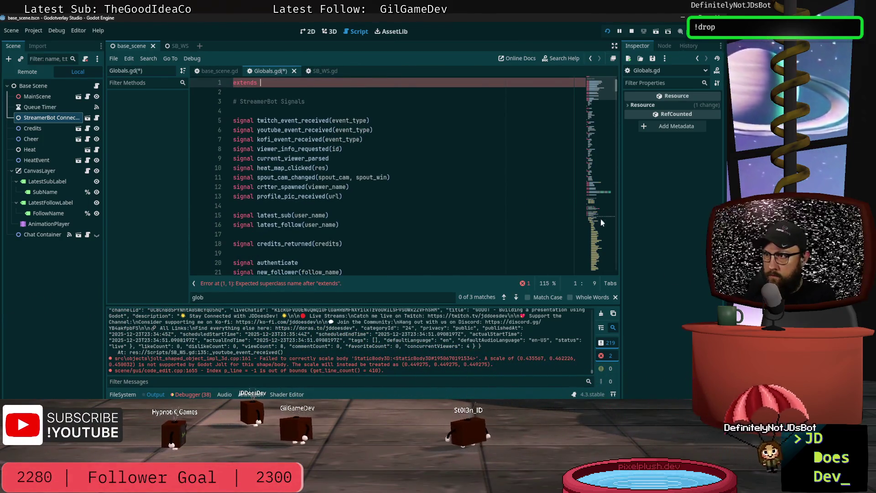
scroll(446, 261, down, 10)
scroll(446, 261, down, 5)
scroll(445, 261, down, 2)
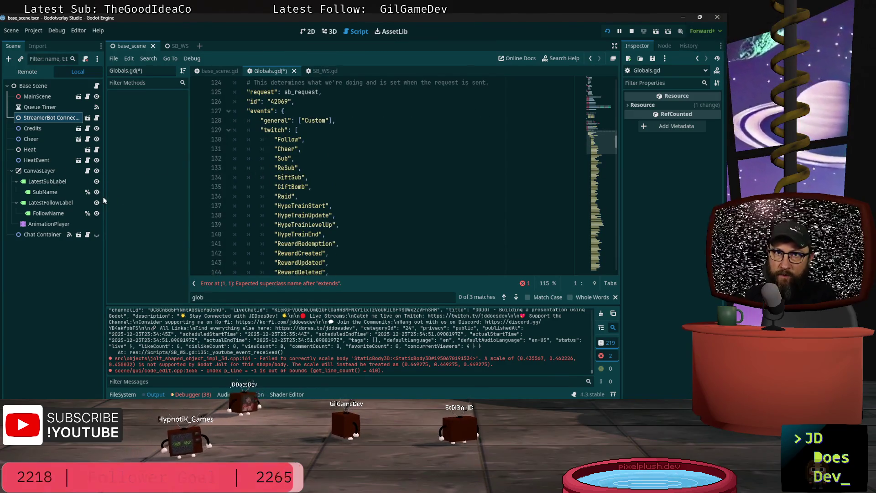
mouse_move(103, 197)
mouse_down()
mouse_move(68, 198)
mouse_move(77, 199)
mouse_up()
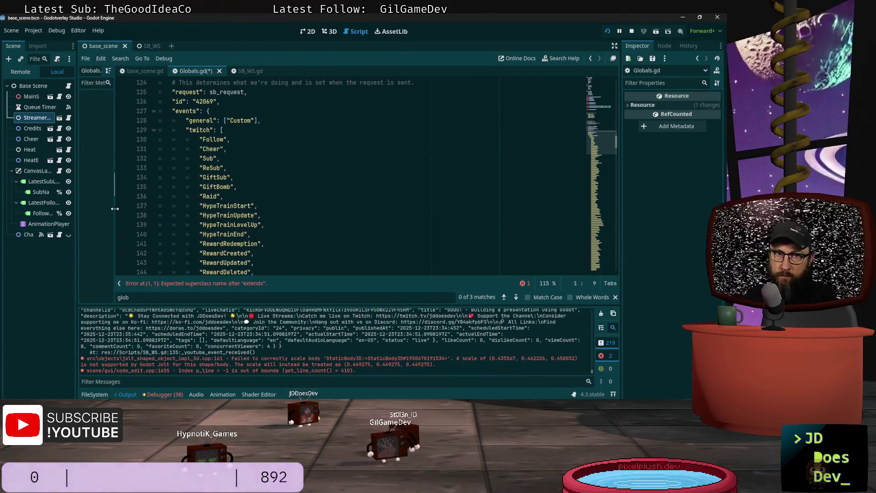
drag(161, 209, 135, 209)
scroll(241, 177, down, 2)
scroll(242, 176, down, 2)
scroll(241, 177, down, 2)
scroll(241, 177, down, 4)
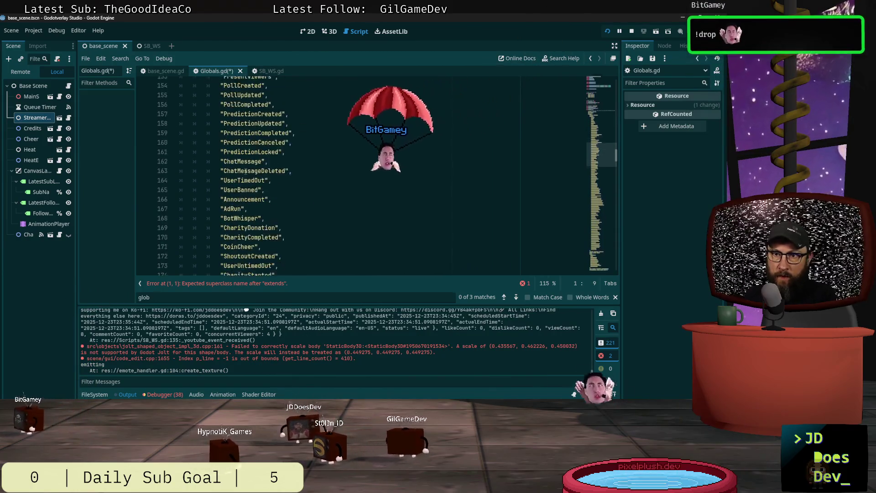
scroll(241, 177, down, 4)
scroll(241, 177, down, 4)
scroll(241, 177, down, 4)
scroll(241, 177, down, 3)
scroll(241, 177, down, 3)
scroll(241, 177, down, 3)
scroll(241, 176, down, 3)
scroll(241, 177, down, 4)
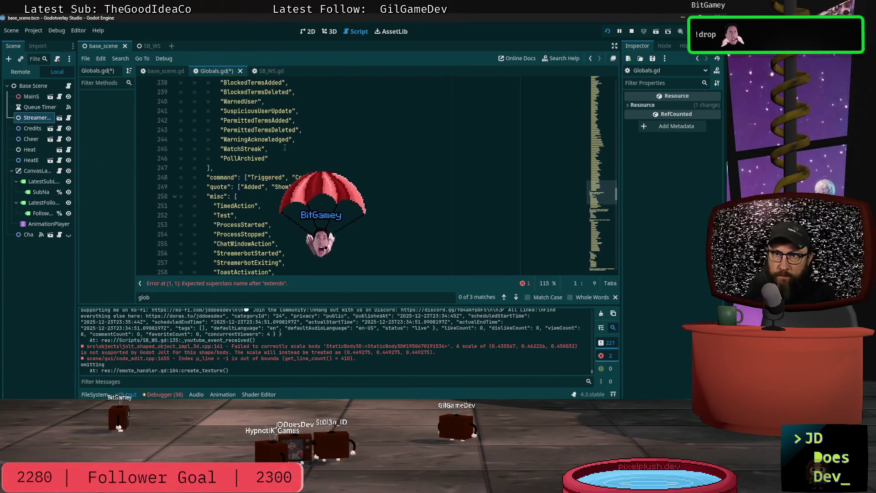
scroll(283, 157, up, 6)
scroll(283, 157, up, 4)
scroll(283, 157, up, 7)
scroll(283, 157, up, 7)
scroll(282, 156, up, 7)
scroll(281, 156, up, 6)
scroll(281, 155, up, 2)
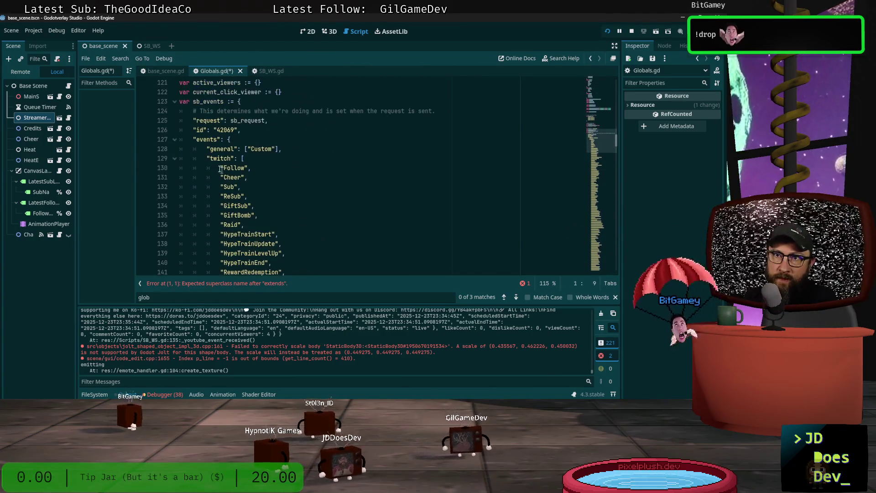
scroll(277, 178, down, 2)
scroll(272, 205, down, 1)
scroll(272, 205, down, 5)
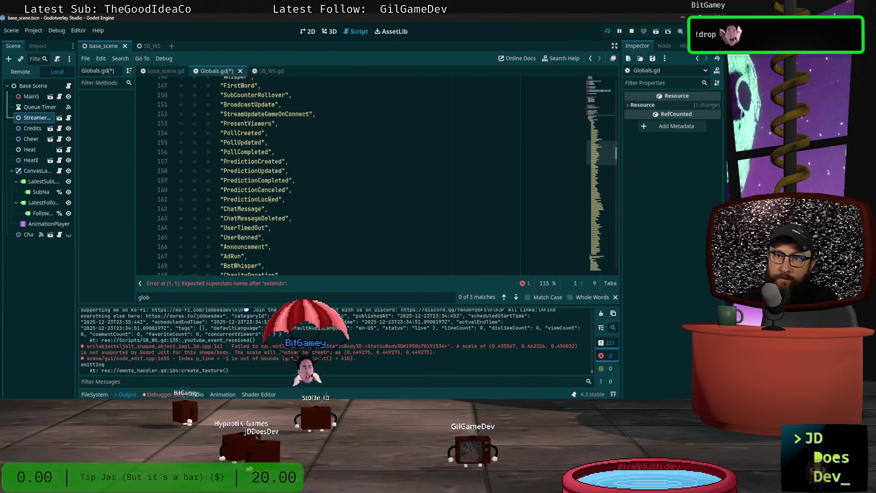
scroll(270, 199, down, 5)
scroll(268, 193, down, 5)
scroll(266, 188, down, 5)
scroll(265, 187, down, 3)
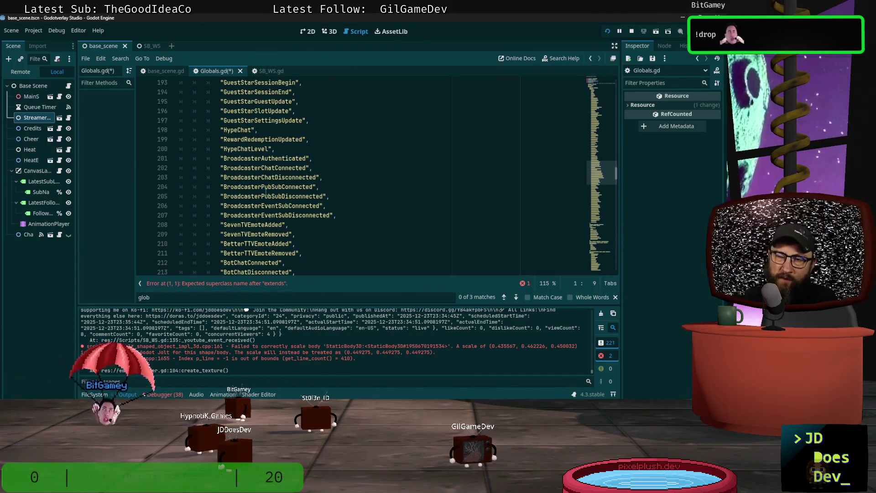
scroll(264, 187, down, 4)
scroll(262, 187, down, 4)
scroll(261, 187, down, 3)
scroll(263, 187, down, 2)
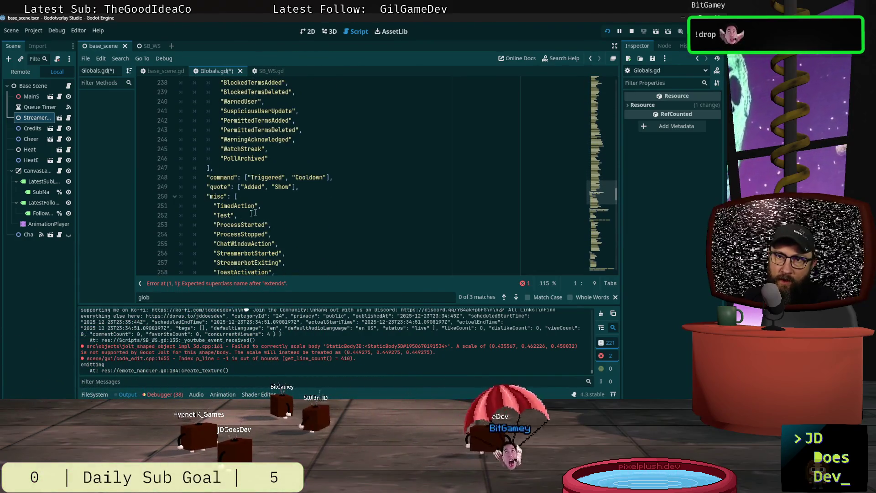
scroll(264, 203, down, 2)
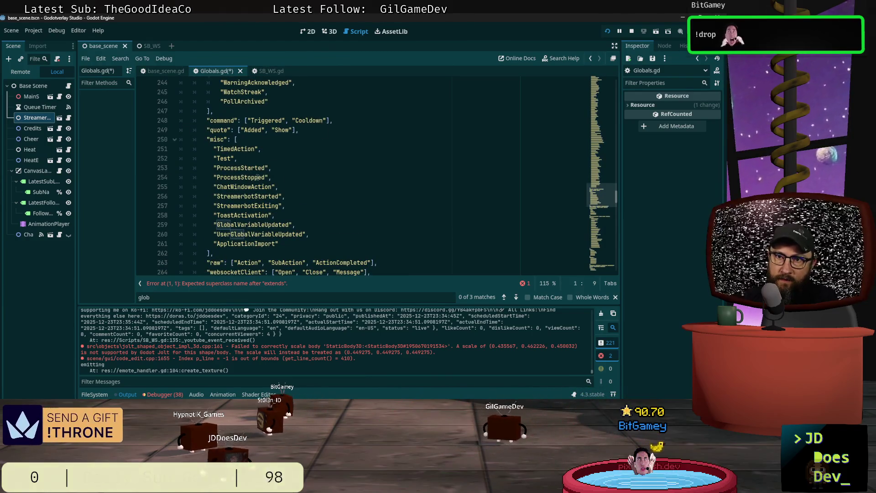
scroll(260, 178, down, 4)
scroll(289, 241, down, 1)
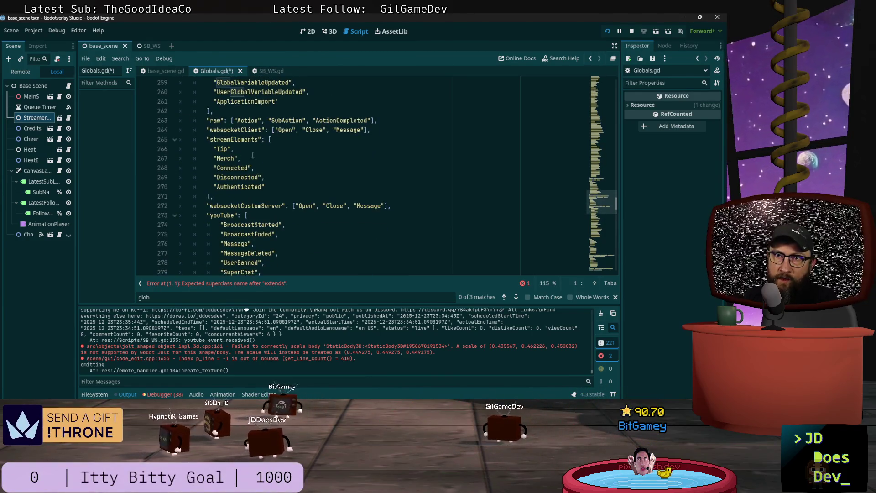
scroll(280, 219, down, 2)
scroll(255, 166, down, 3)
scroll(255, 166, down, 6)
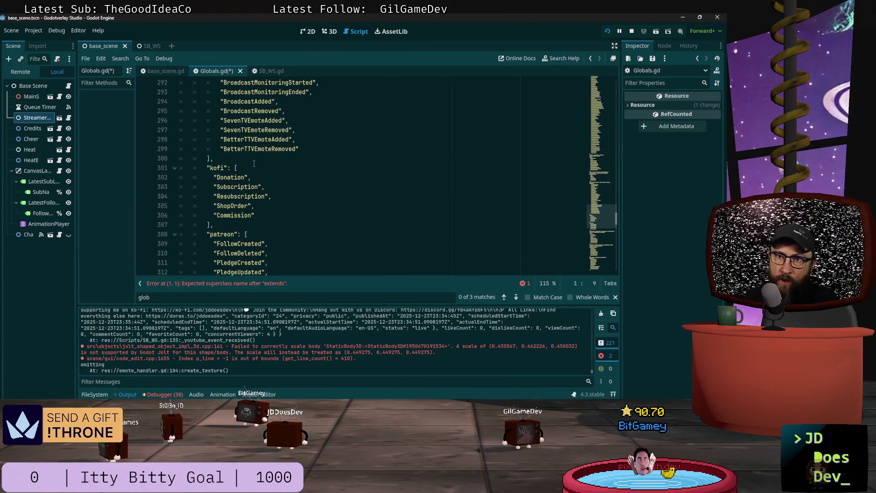
scroll(227, 168, down, 1)
scroll(233, 175, down, 3)
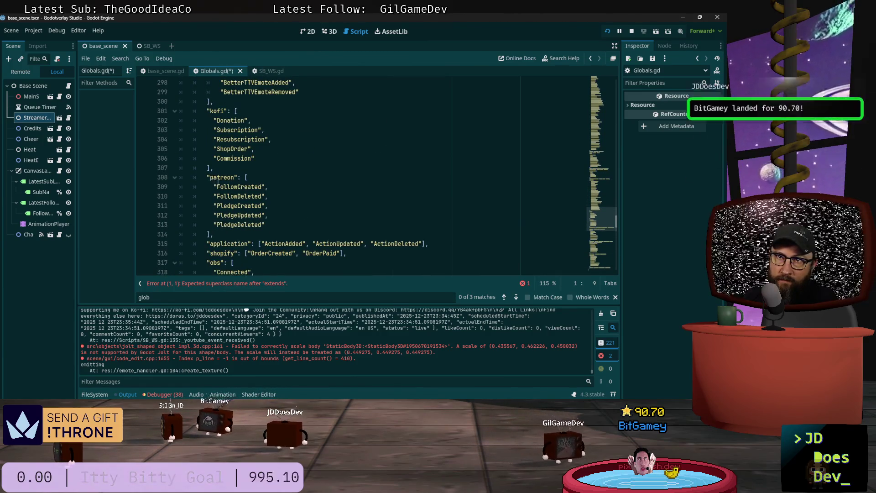
scroll(236, 181, down, 4)
scroll(309, 150, down, 1)
scroll(383, 119, down, 1)
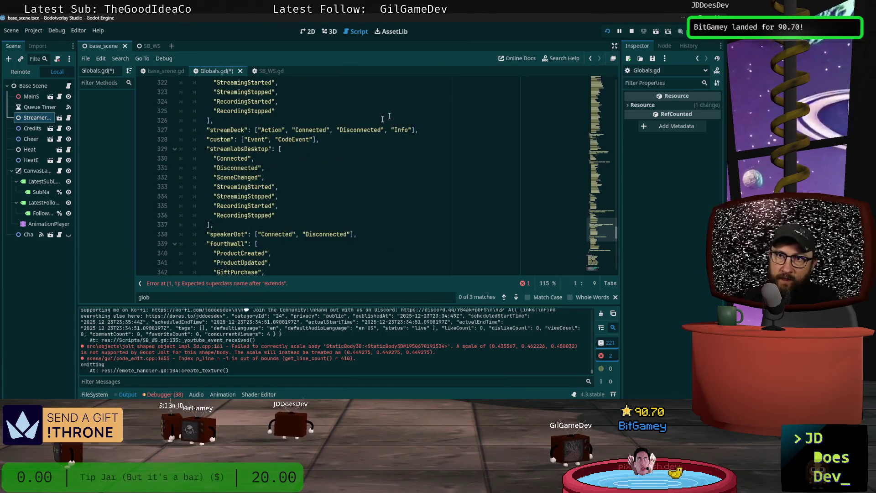
scroll(253, 159, down, 3)
scroll(233, 178, down, 1)
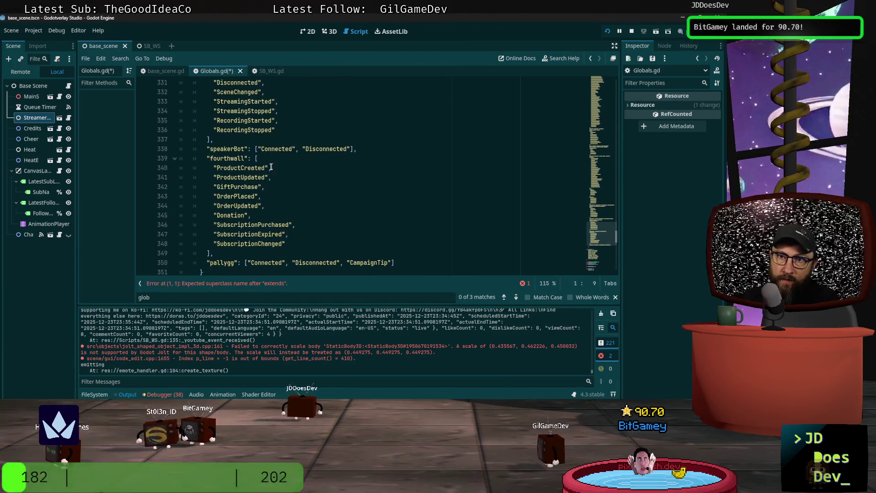
scroll(205, 199, down, 3)
scroll(205, 206, up, 5)
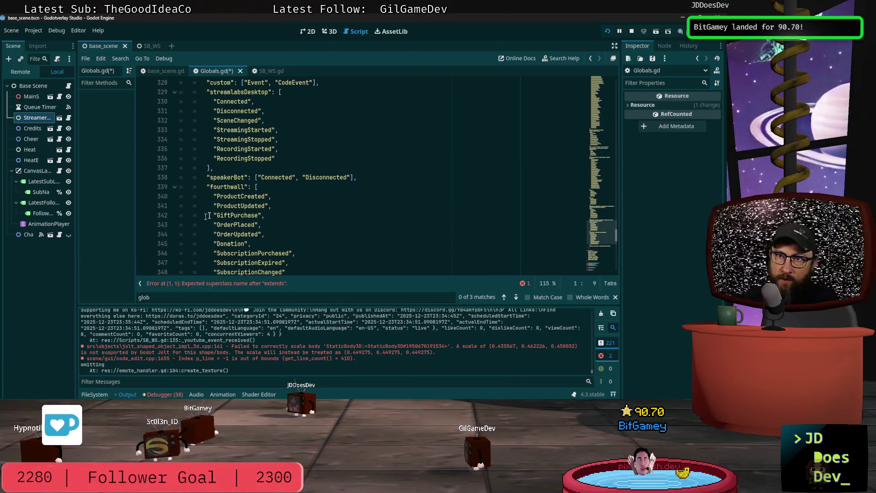
scroll(274, 226, down, 4)
scroll(293, 244, down, 1)
scroll(294, 243, down, 3)
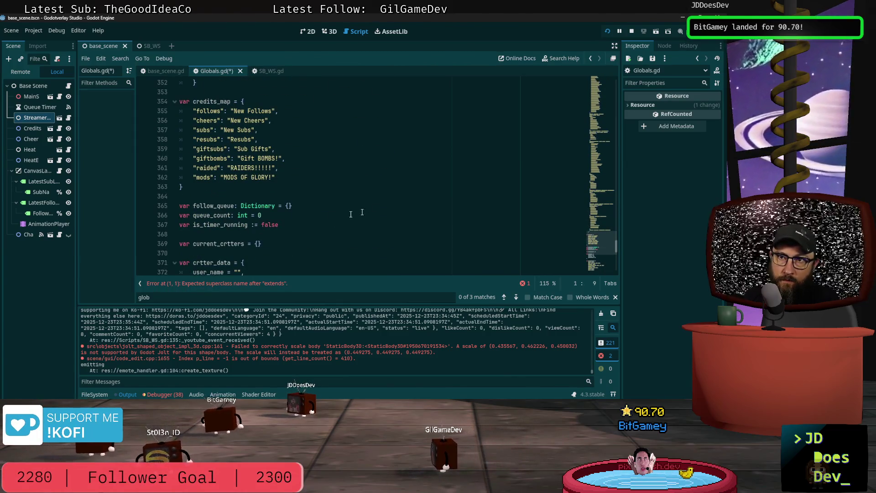
scroll(205, 201, down, 3)
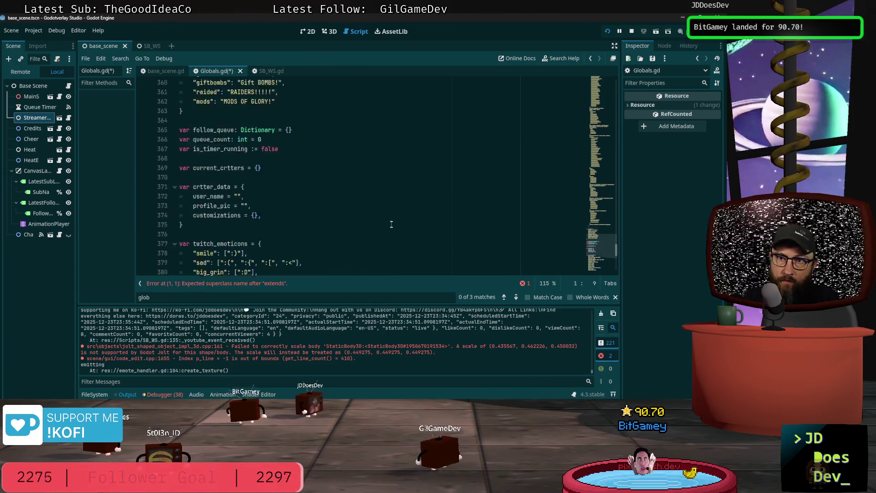
scroll(274, 206, down, 3)
scroll(328, 209, down, 3)
scroll(391, 215, down, 3)
scroll(391, 214, up, 1)
scroll(391, 211, up, 3)
scroll(389, 206, up, 2)
scroll(388, 202, up, 1)
scroll(388, 203, up, 7)
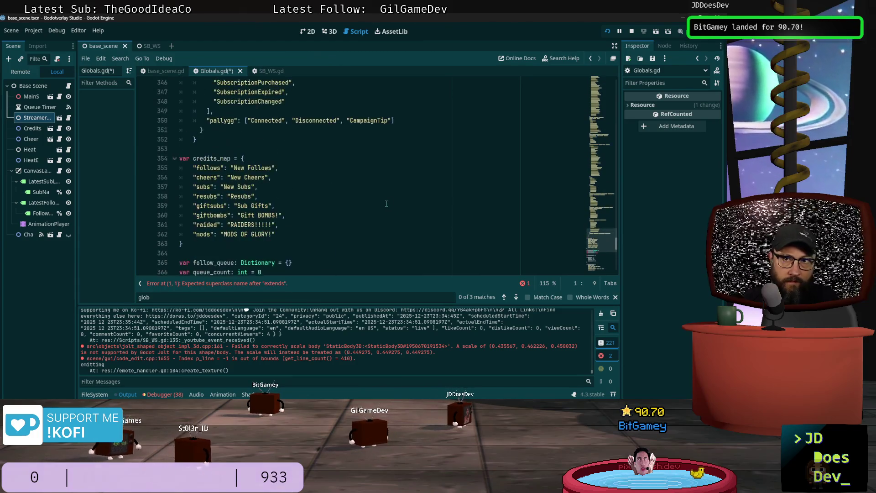
scroll(389, 203, up, 7)
scroll(392, 206, up, 7)
scroll(393, 208, up, 7)
scroll(394, 207, up, 3)
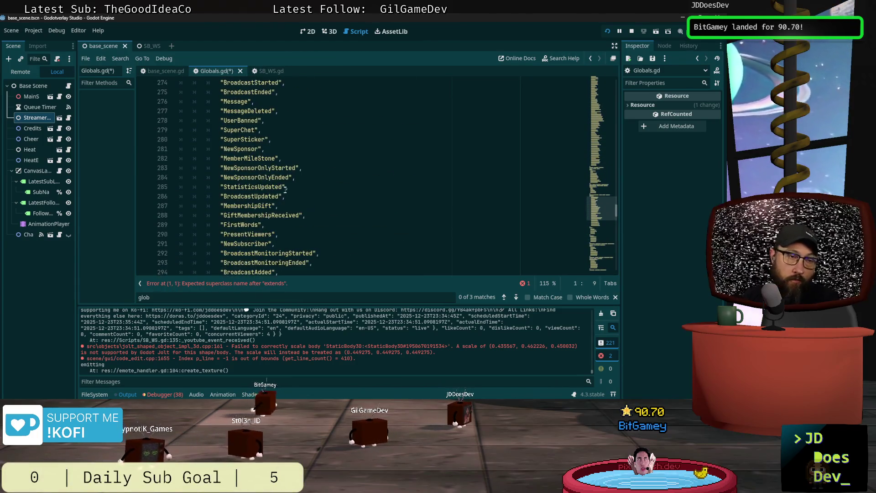
Step: Jump to the top of Globals.gd and save it so 'extends Node' is restored
click(370, 206)
key(ctrl+Home)
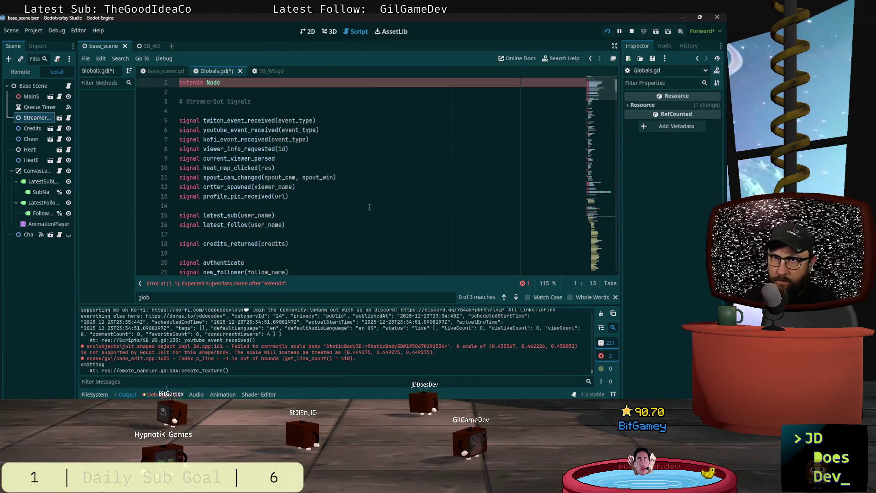
key(ctrl+s)
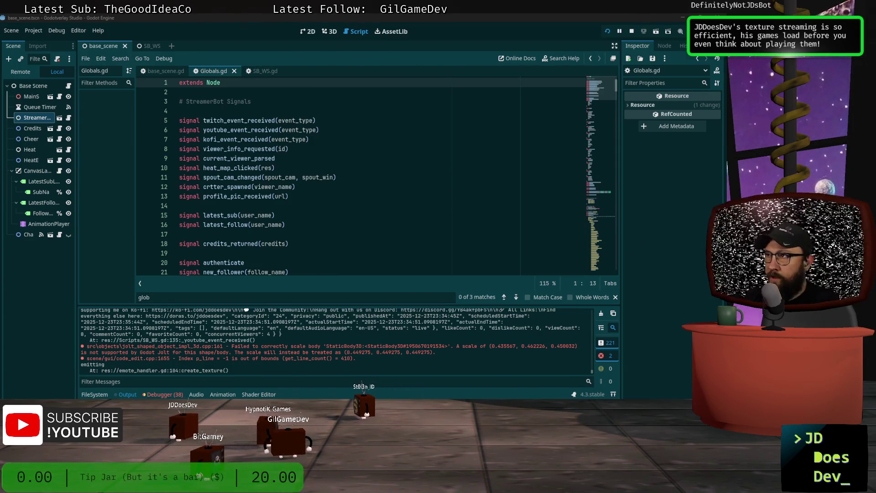
Step: Minimise the Godot editor so Streamer.bot's 199-action list shows in front
click(683, 19)
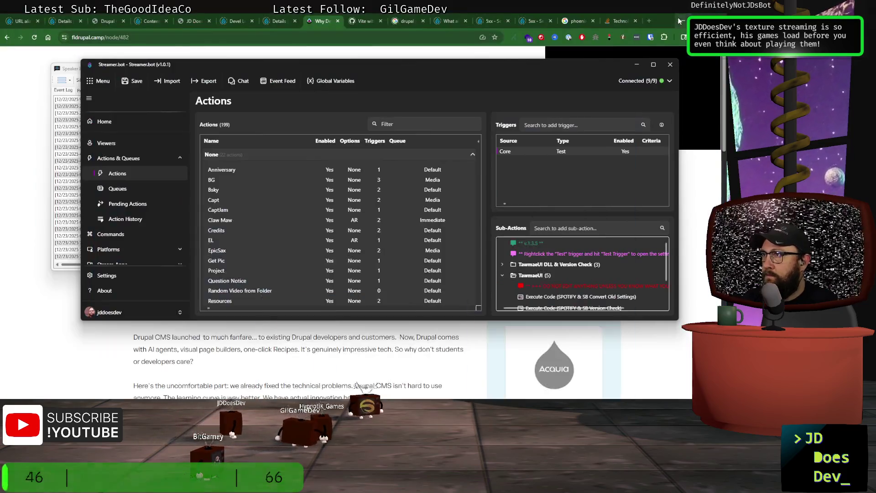
Step: Minimise Streamer.bot and bring the Chrome window with the Drupal Components admin page into view
click(635, 66)
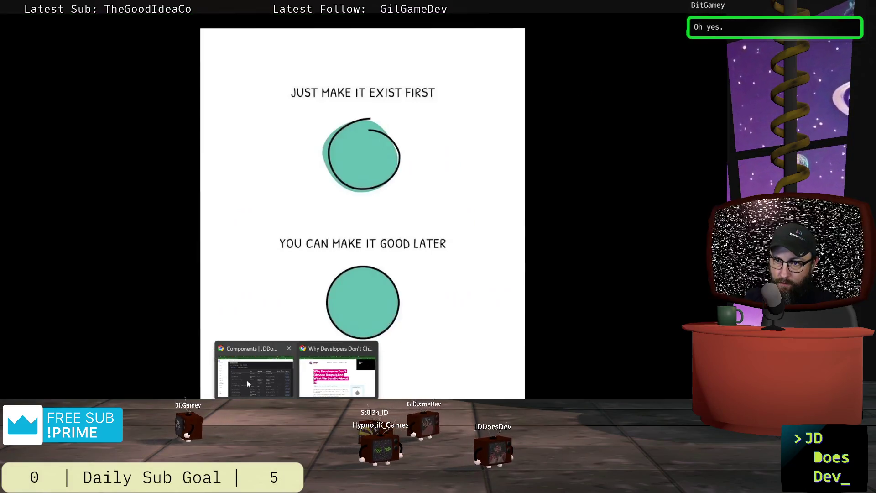
click(315, 369)
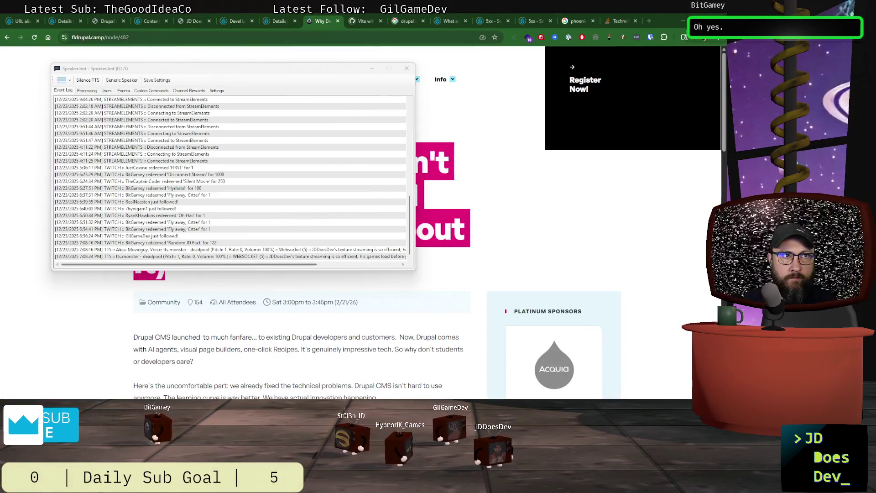
mouse_move(248, 83)
mouse_down()
mouse_move(386, 38)
mouse_move(383, 20)
mouse_up()
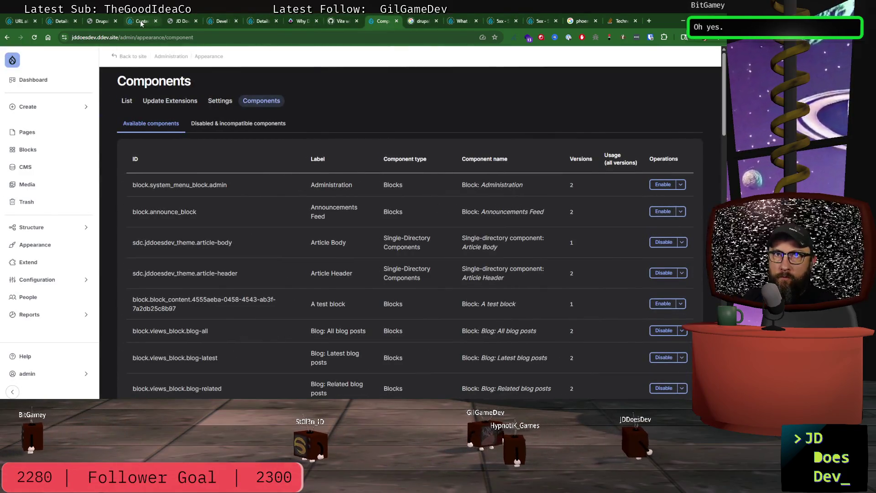
Step: Cycle through the Details, JD Does Dev, Devel, Components and drupal.org tabs, then start entering 'cms-demo.ddev.site' as a new address
click(50, 21)
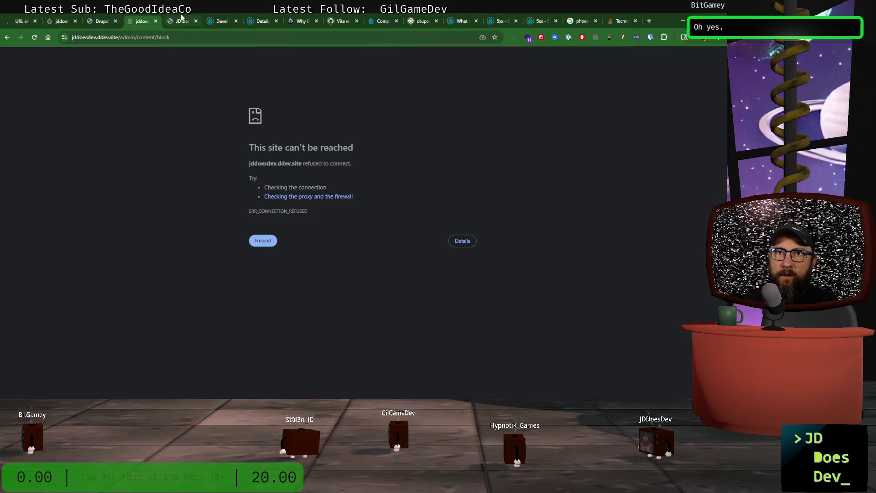
click(184, 21)
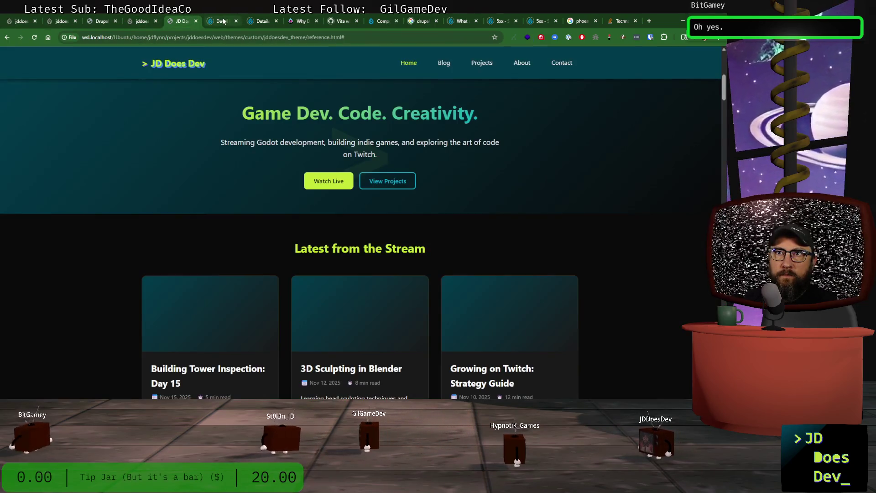
click(225, 21)
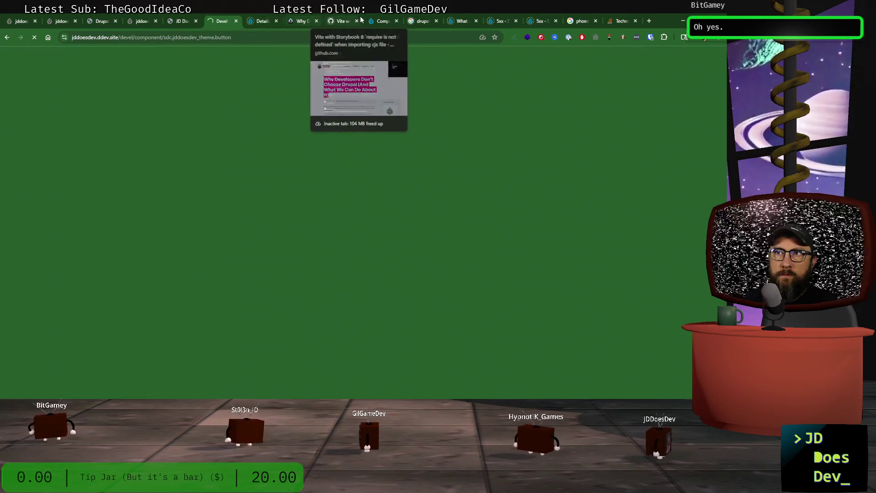
click(381, 21)
click(462, 21)
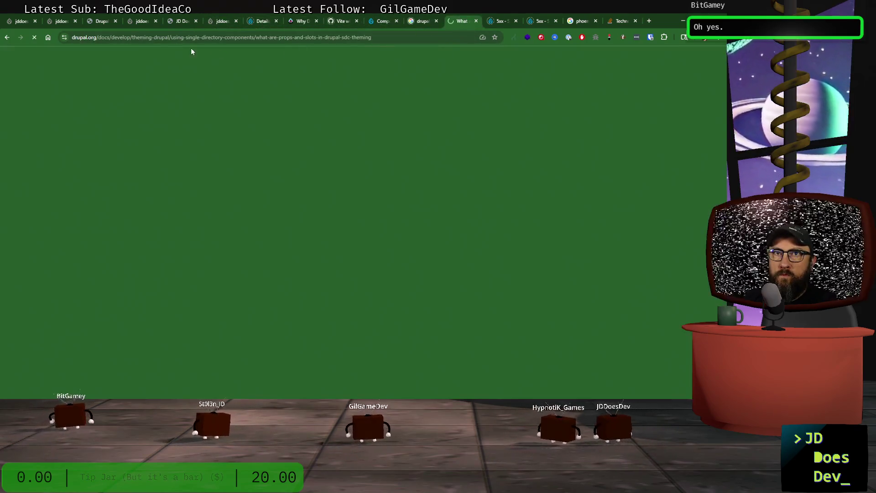
click(195, 37)
text(cms-demo.ddev.site)
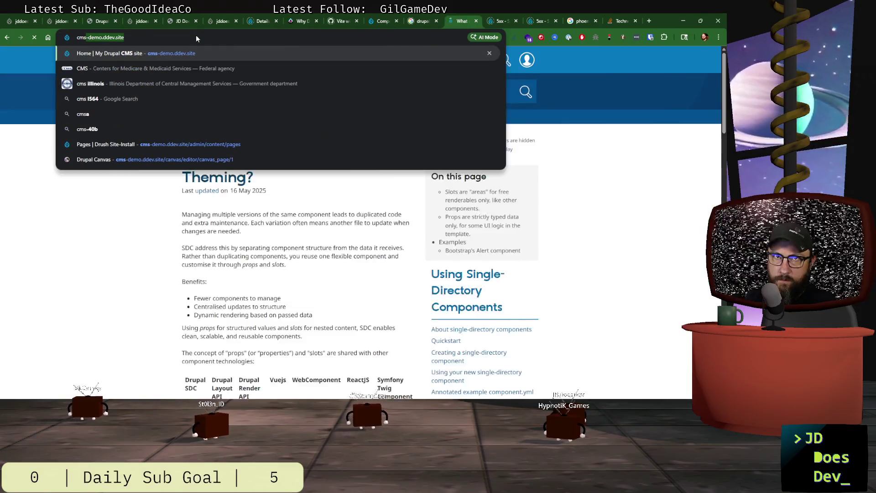
Step: Load cms-demo.ddev.site, then shorten the address to cms.ddev.site and load that instead
key(Return)
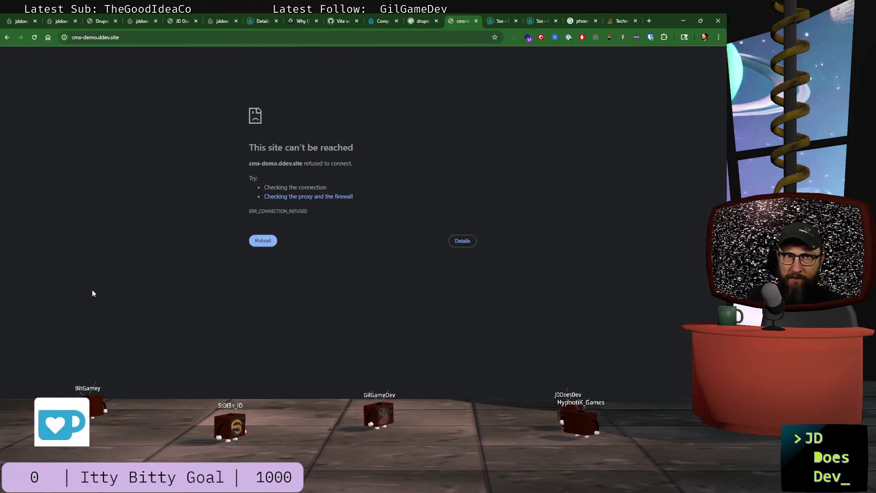
click(97, 37)
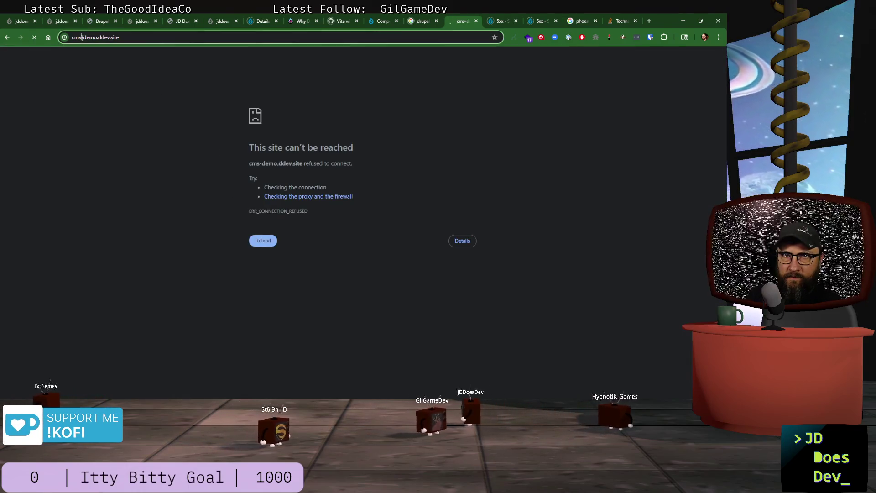
key(BackSpace)
key(BackSpace)
key(BackSpace)
key(Return)
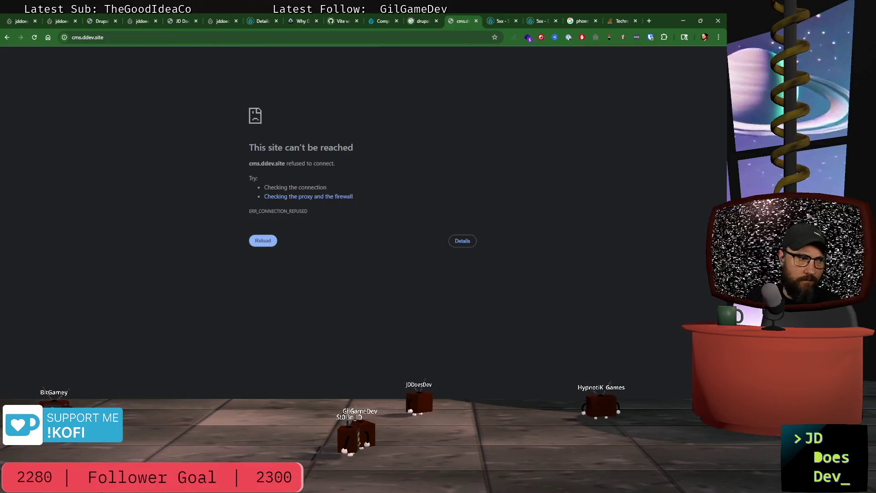
Step: Retry loading cms.ddev.site, which still refuses to connect, and return to the slide outline in VS Code
key(alt+Tab)
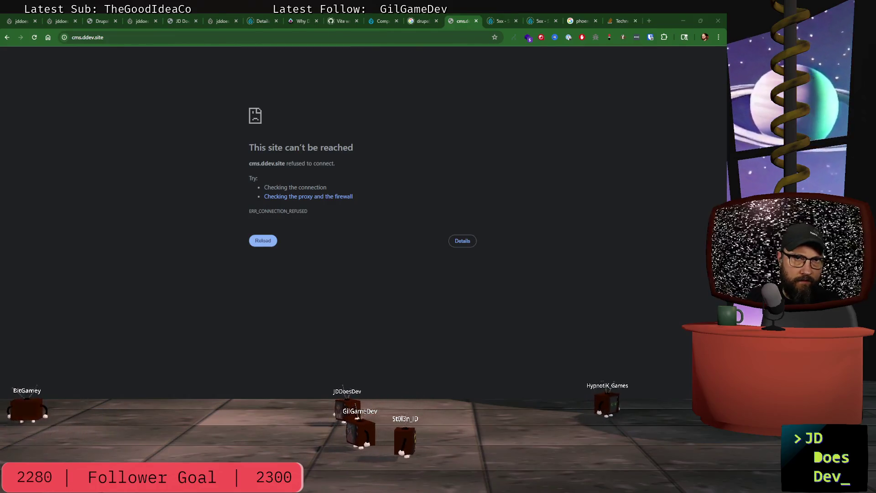
click(228, 163)
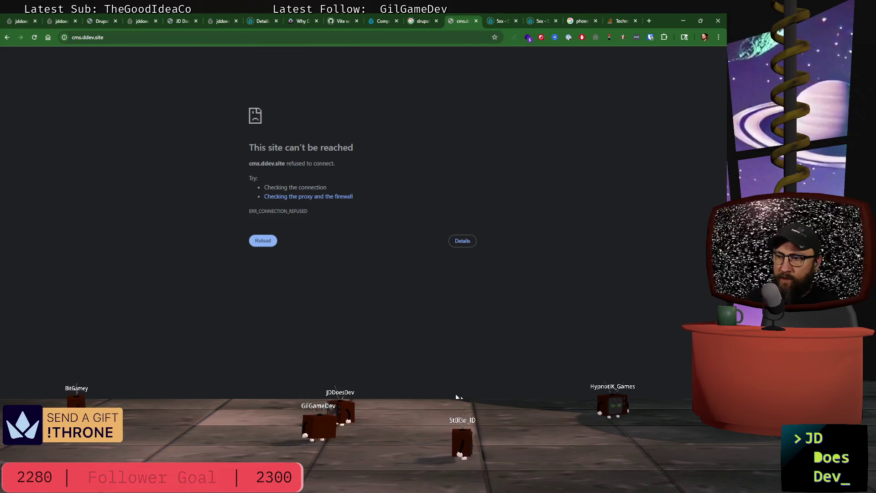
key(ctrl+r)
key(alt+Tab)
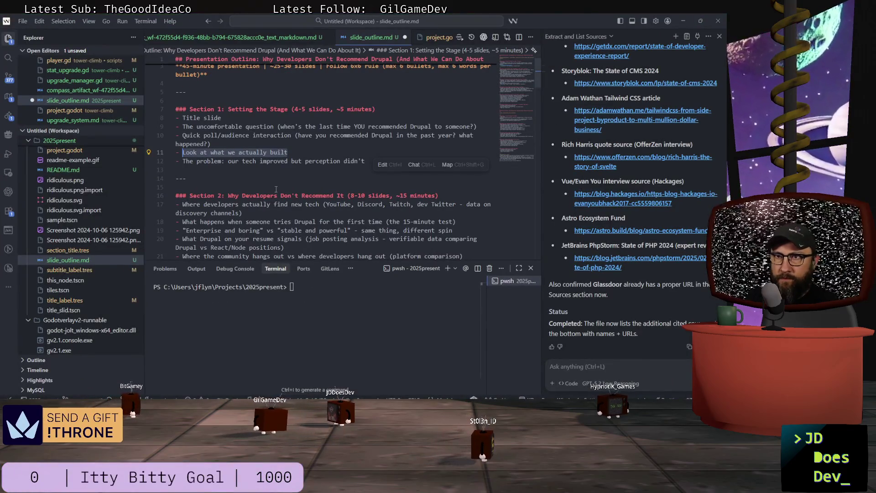
Step: Close the assistant chat panel and review the Section 1 bullets in slide_outline.md
click(224, 171)
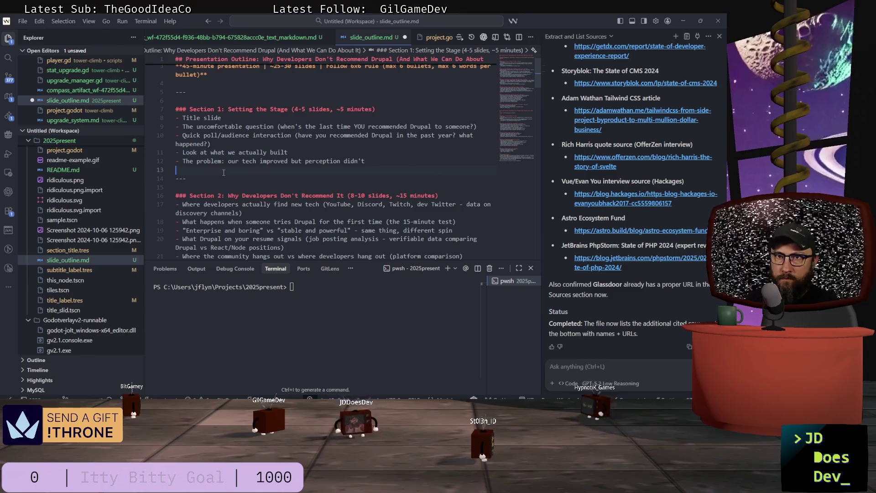
click(610, 363)
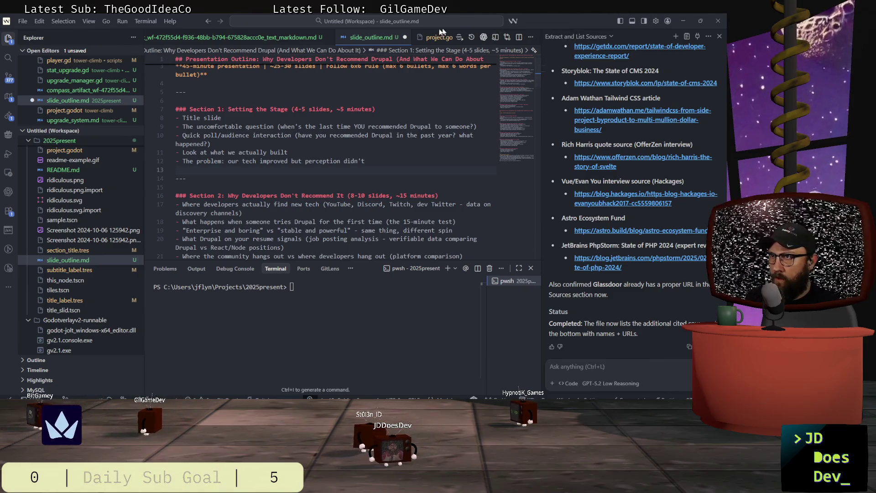
key(ctrl+alt+b)
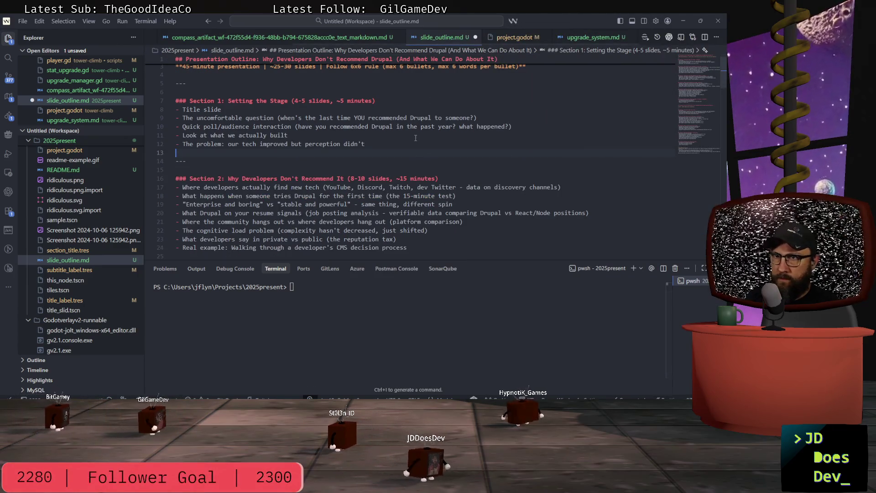
click(295, 126)
click(311, 137)
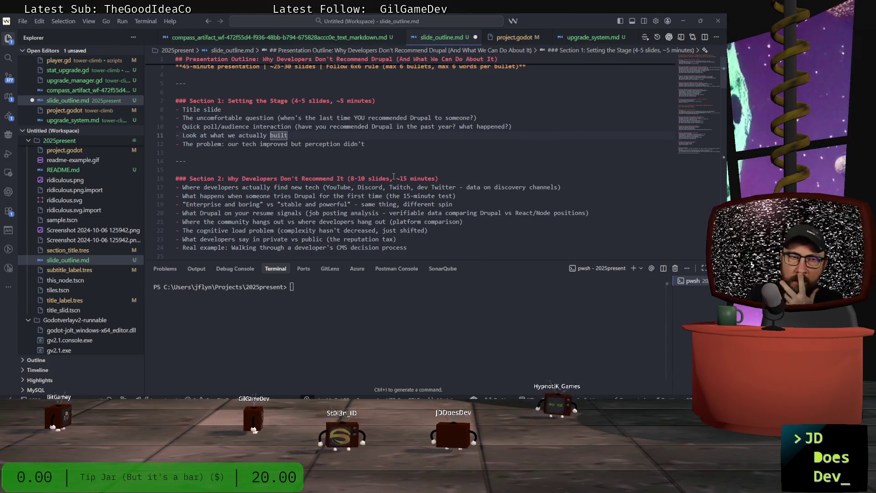
scroll(386, 95, down, 2)
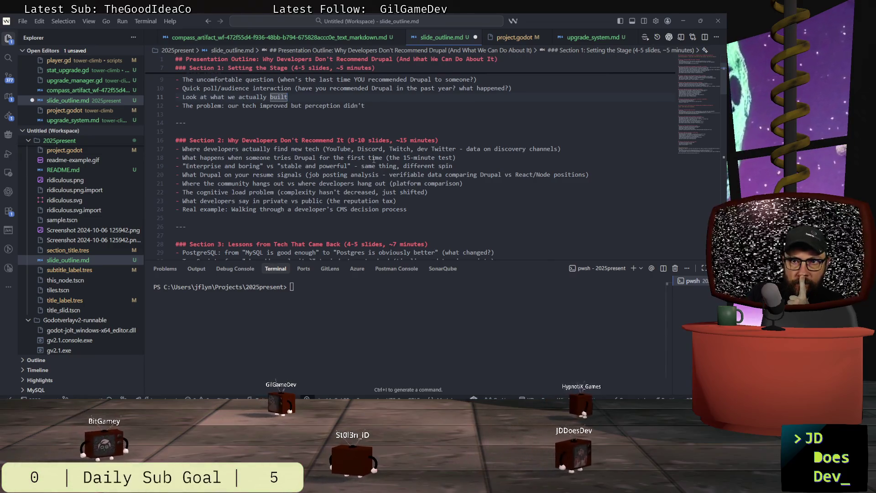
Step: Remove the dev Twitter mention from Section 2's discovery-channels bullet listing YouTube, Discord and Twitch
click(469, 155)
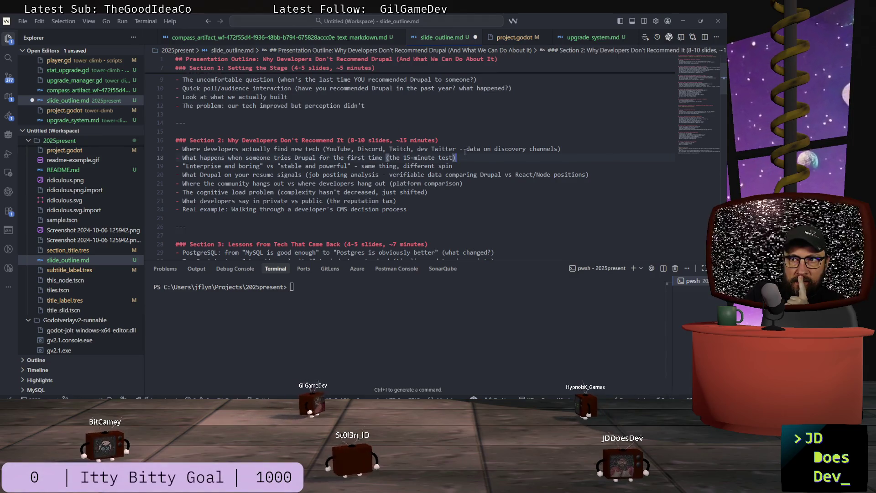
click(464, 152)
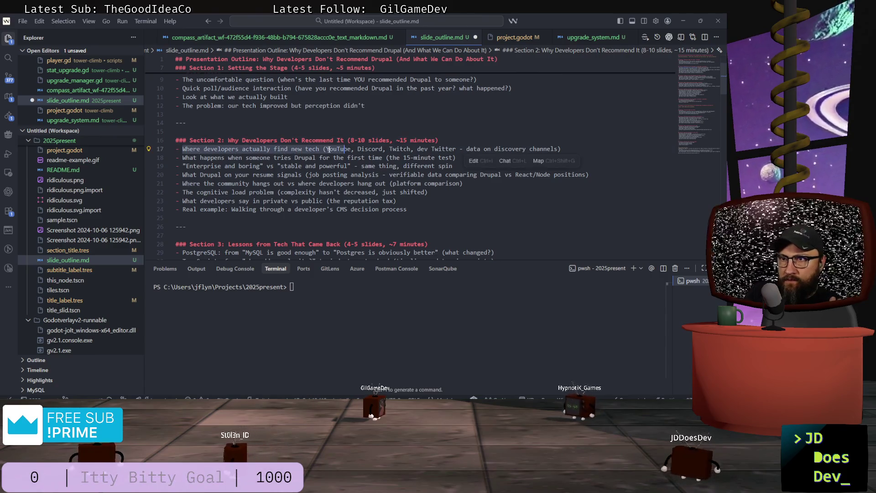
click(323, 149)
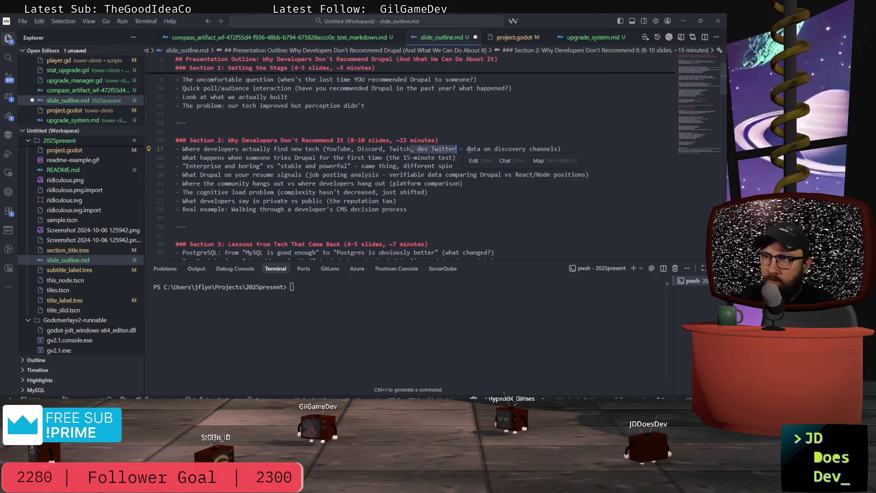
key(BackSpace)
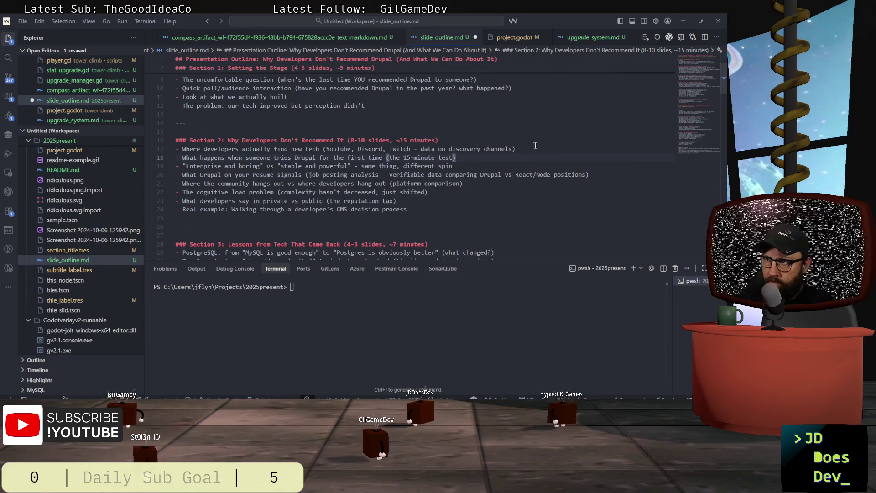
Step: Add a Section 2 bullet about first looks at Drupal.org, correcting the misspelled Drupal word
key(Return)
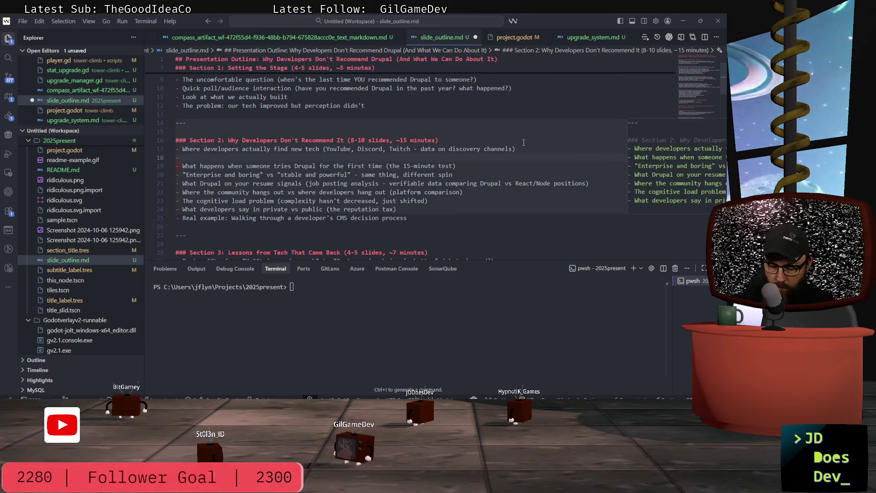
text(What)
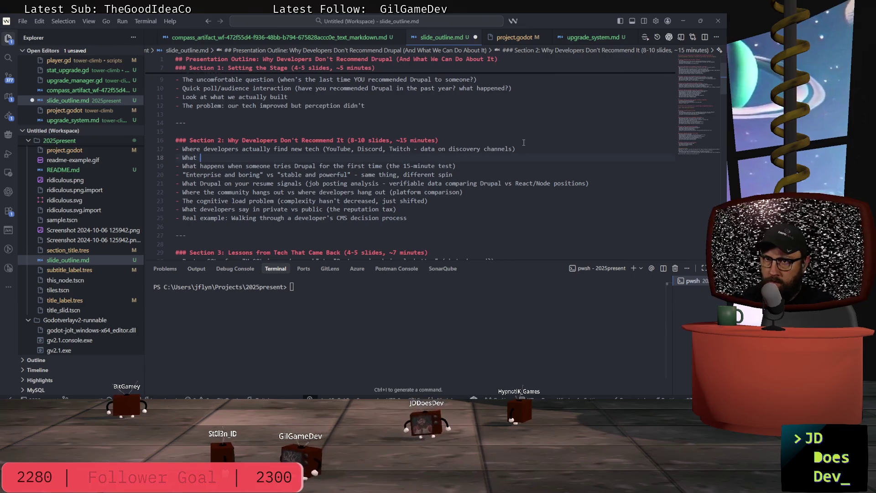
text(happens when someone)
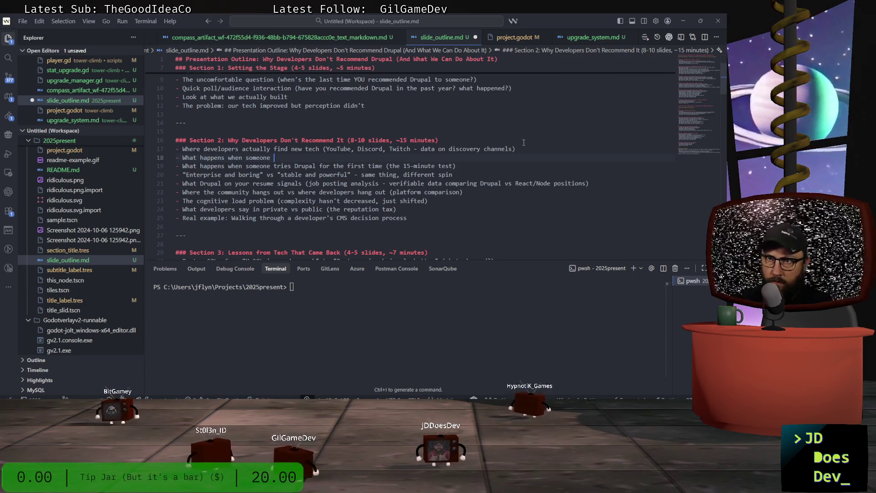
text(at l)
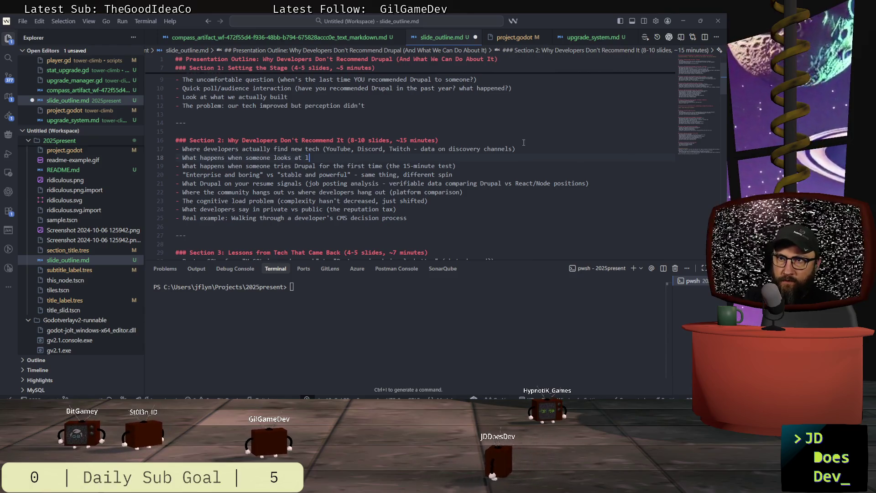
key(BackSpace)
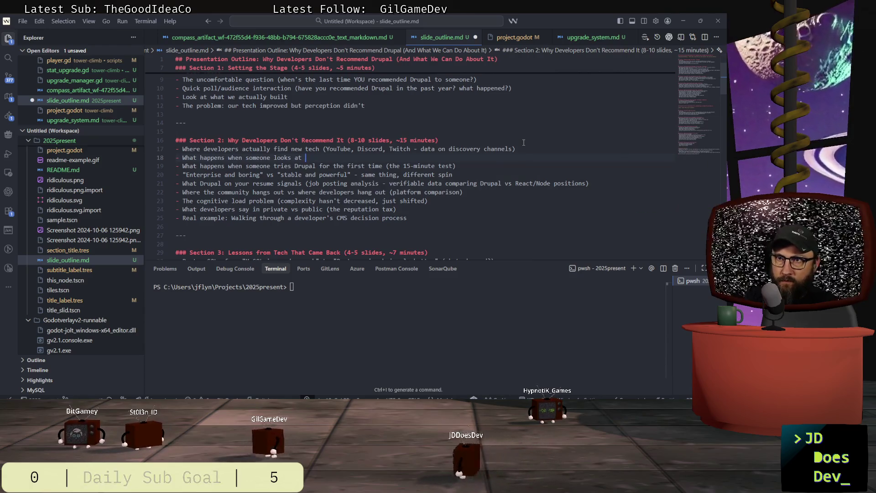
key(BackSpace)
key(BackSpace)
key(BackSpace)
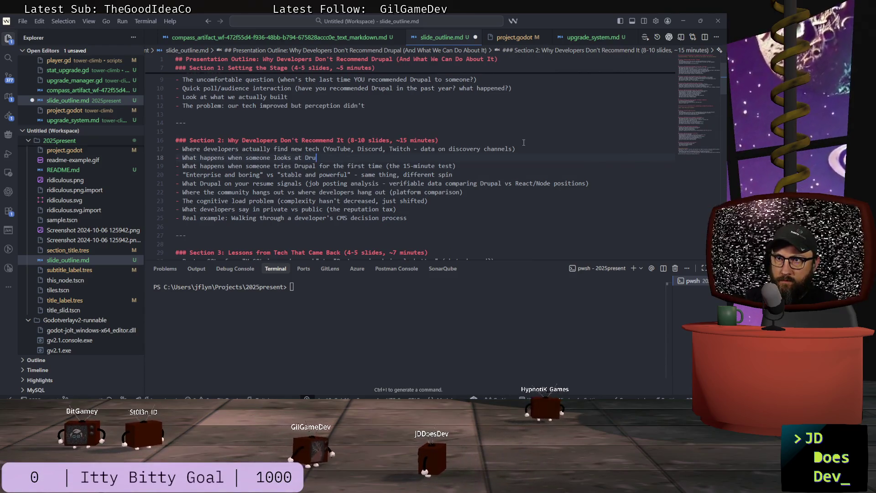
text(rg f)
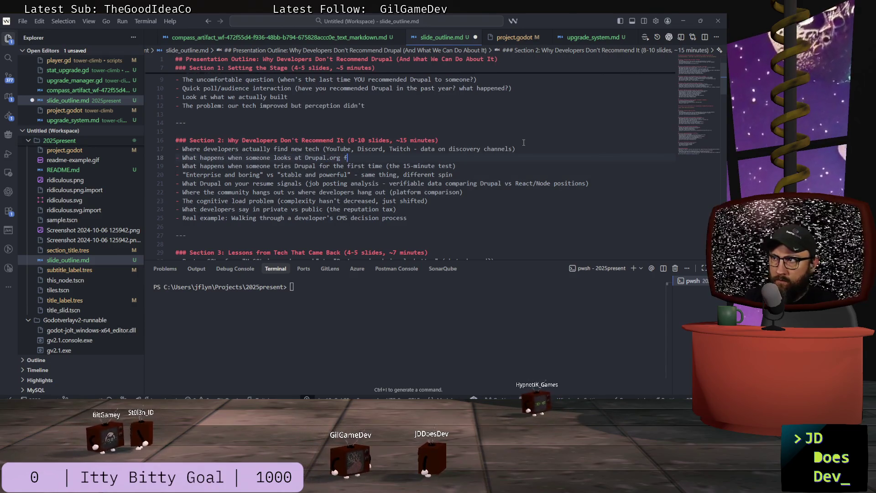
text(the first )
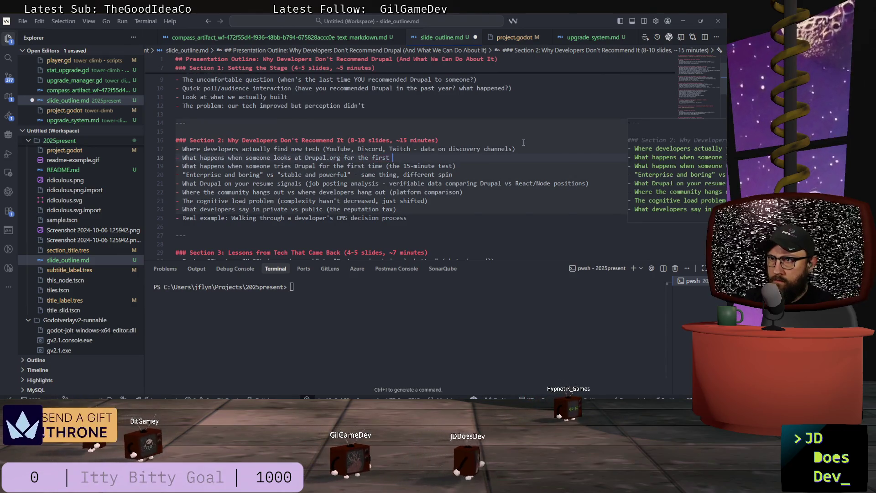
text(time? ()
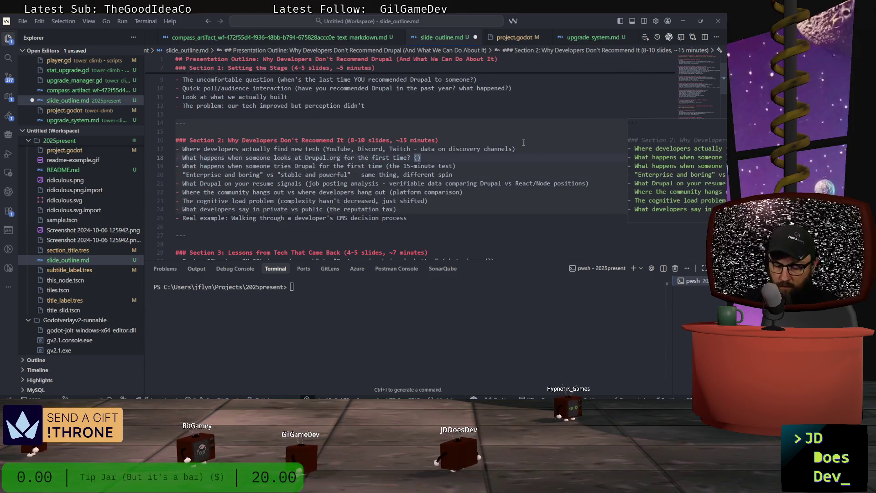
text(propo)
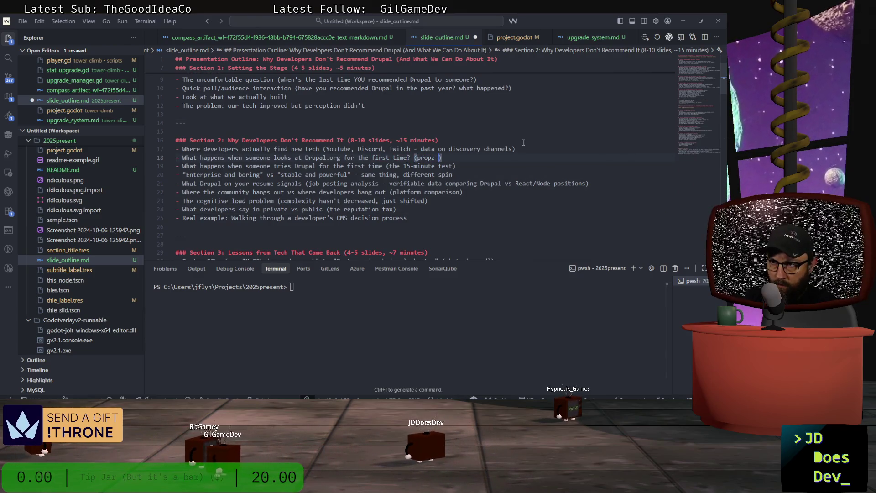
text(quotes)
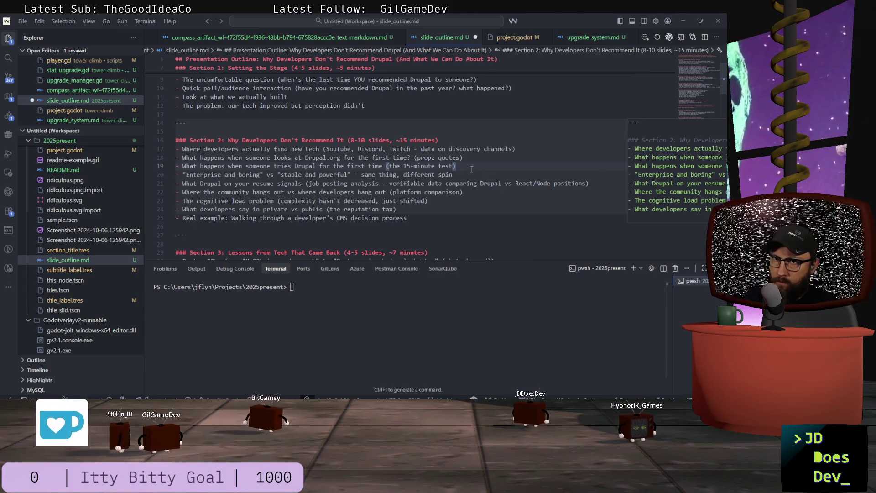
Step: Add an indented sub-bullet under the first-time Drupal trial bullet and accept Copilot's suggested sub-questions, then return to Chrome
key(Return)
text(ere do )
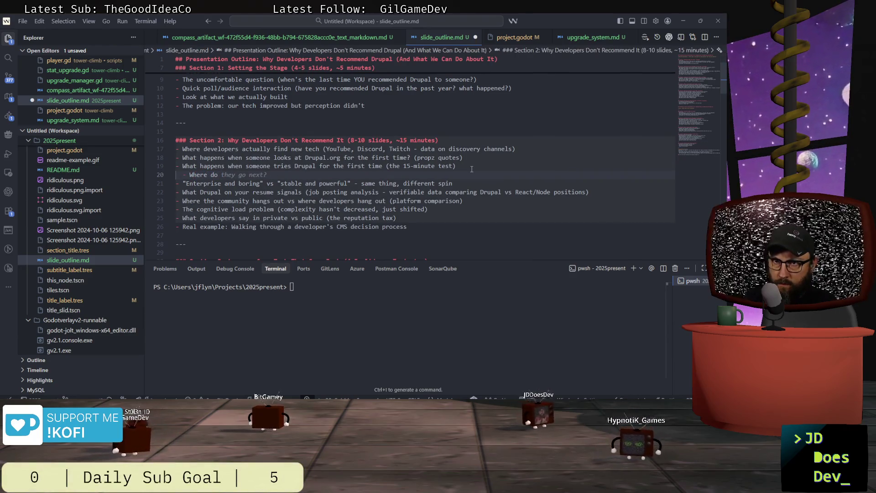
text(they try)
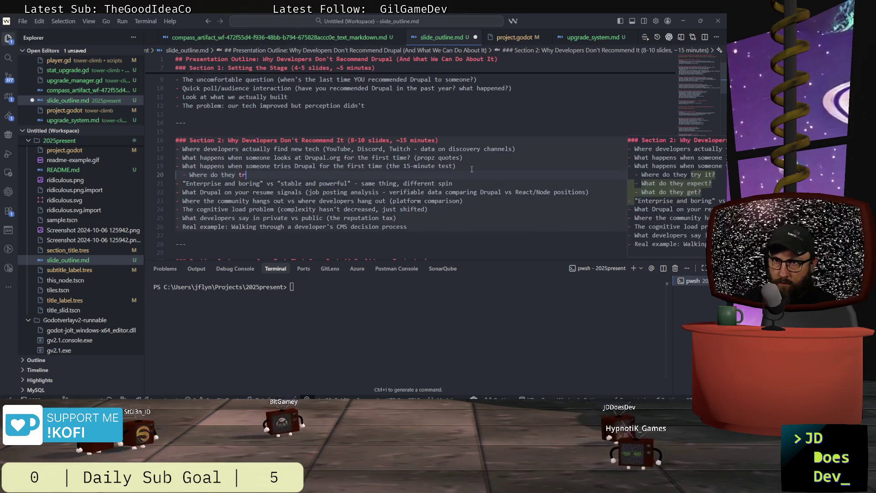
text( i)
key(Tab)
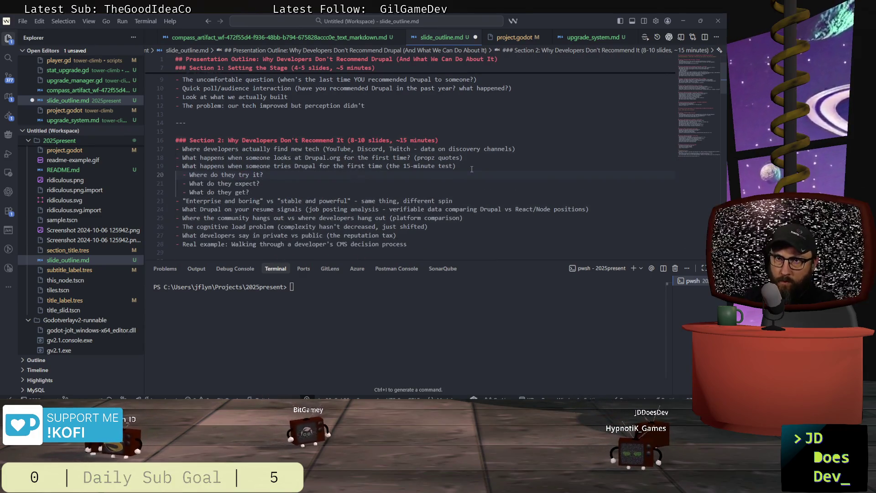
key(alt+Tab)
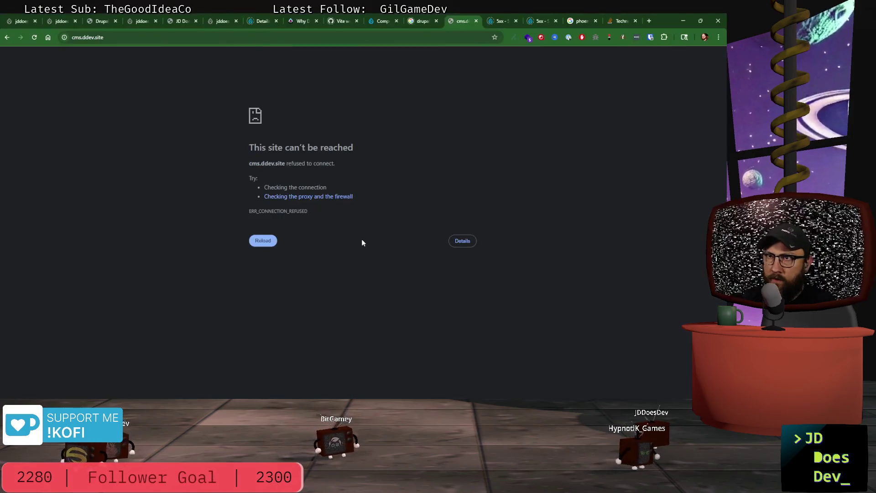
click(166, 36)
text(new.drupal.org)
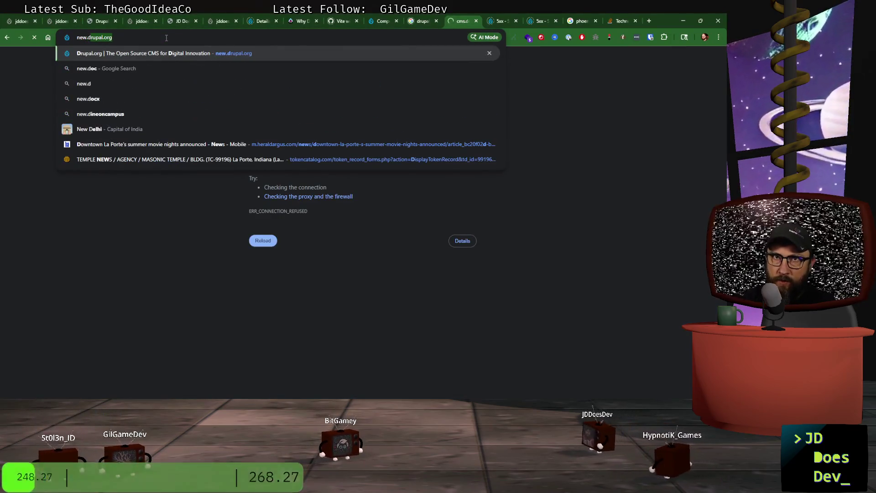
key(Return)
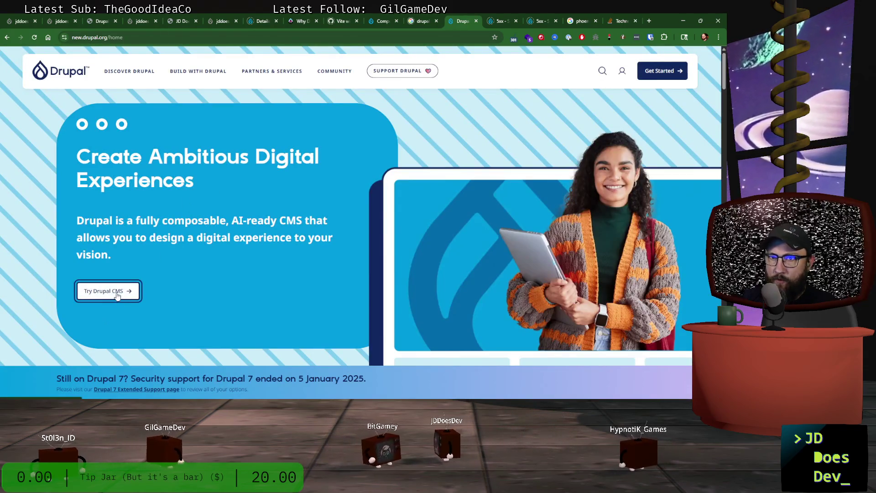
click(110, 288)
scroll(110, 289, down, 2)
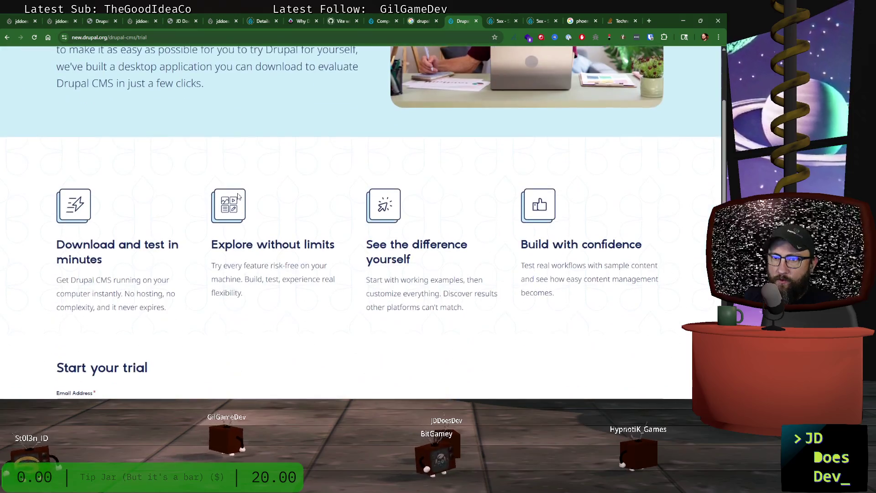
scroll(96, 288, down, 2)
scroll(261, 198, up, 2)
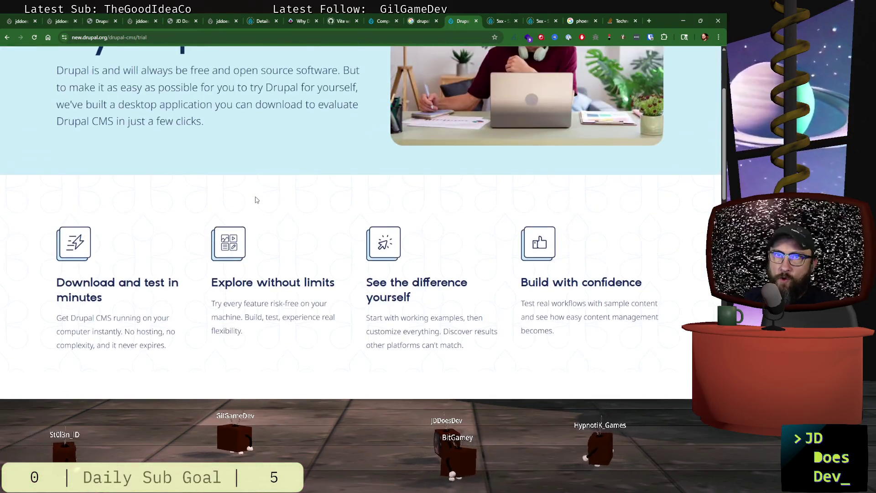
scroll(254, 198, up, 2)
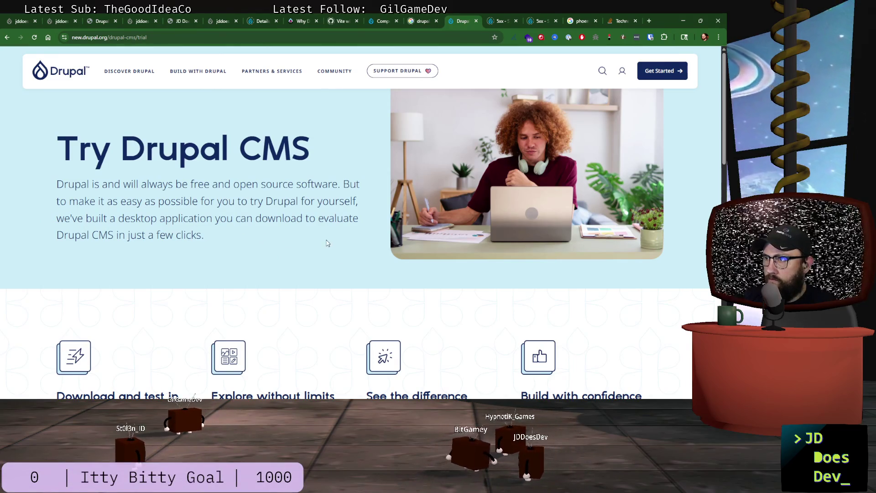
scroll(326, 244, down, 3)
scroll(342, 231, down, 3)
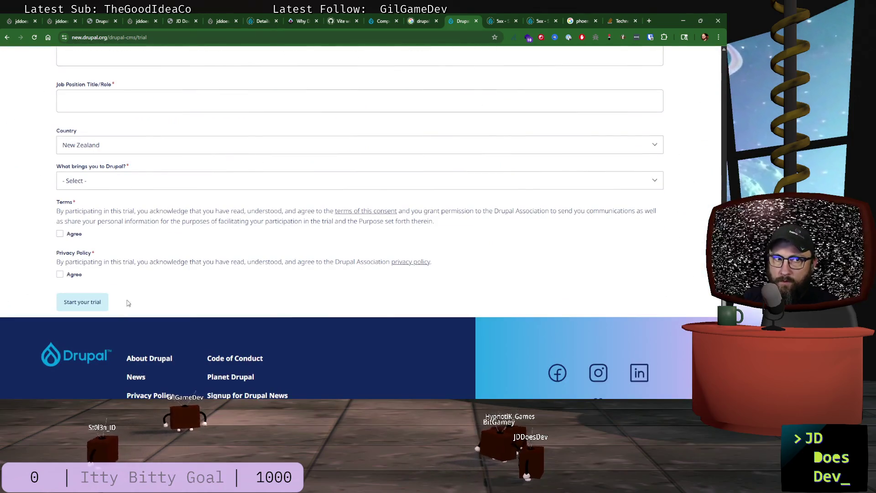
scroll(211, 280, up, 1)
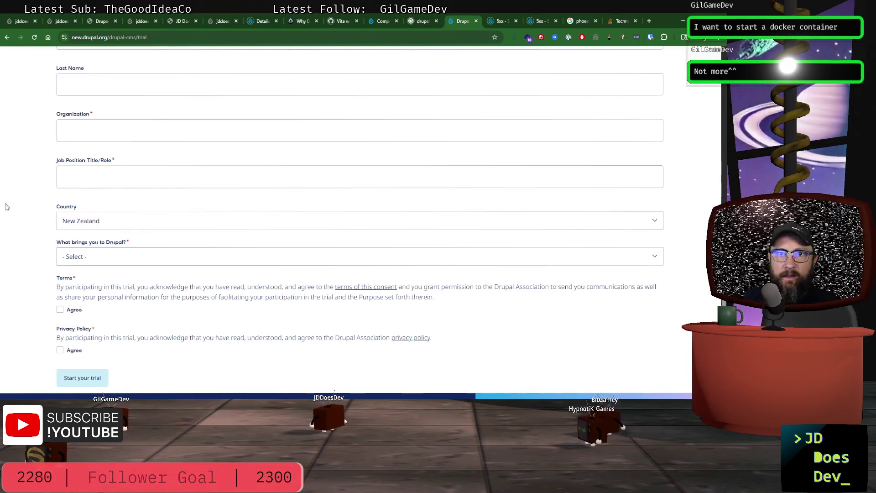
scroll(45, 230, up, 5)
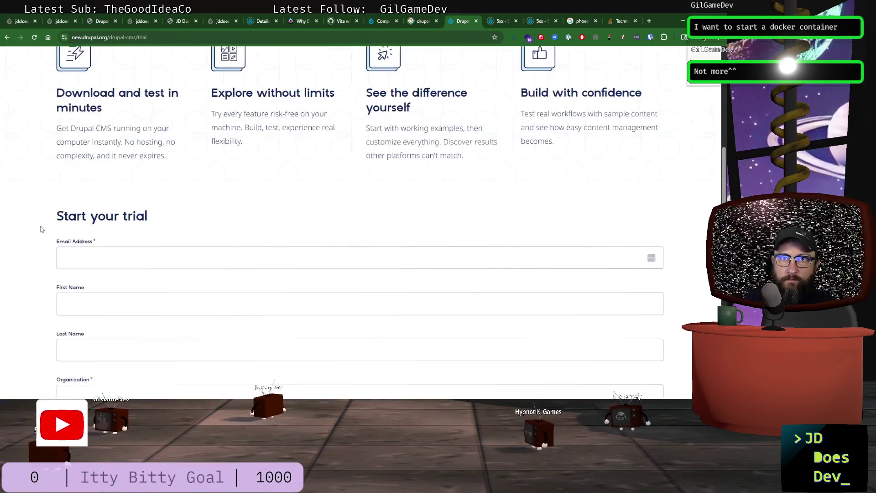
scroll(41, 231, up, 5)
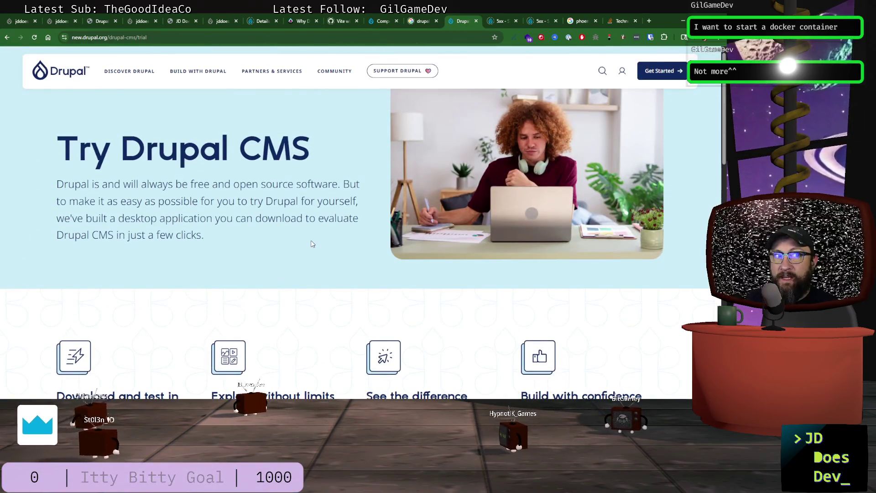
scroll(146, 270, down, 3)
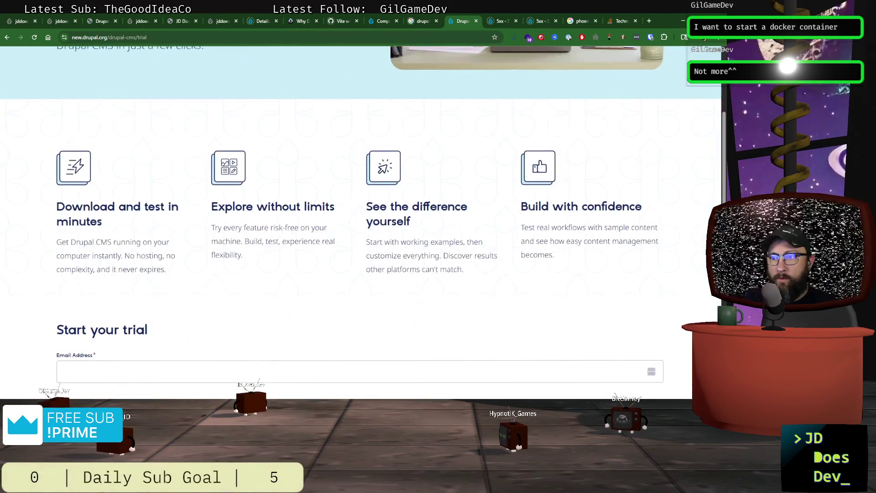
scroll(158, 257, down, 2)
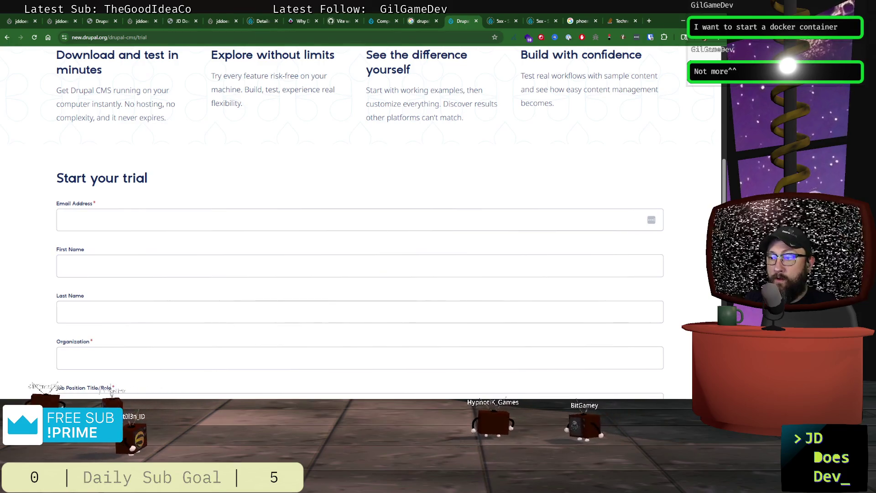
Step: Launch a new VS Code window from the app launcher, maximize it, then minimize it to reveal the Drupal trial page
key(super+alt+space)
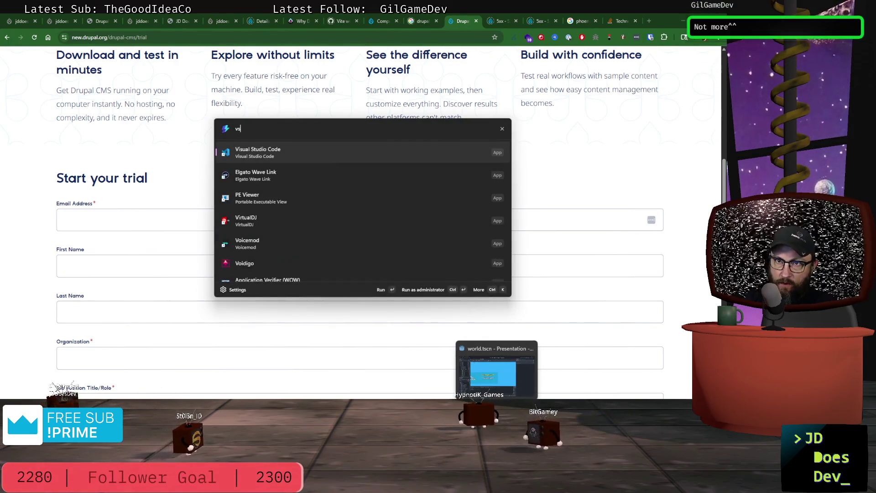
text(code)
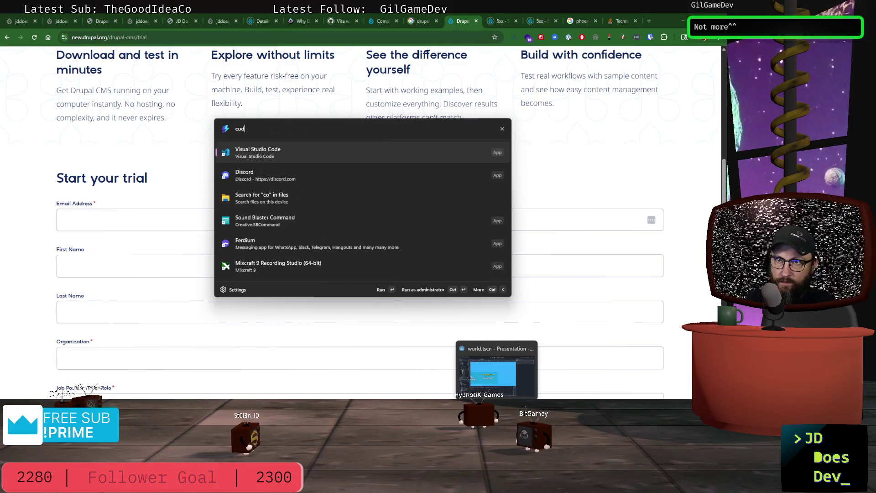
key(Return)
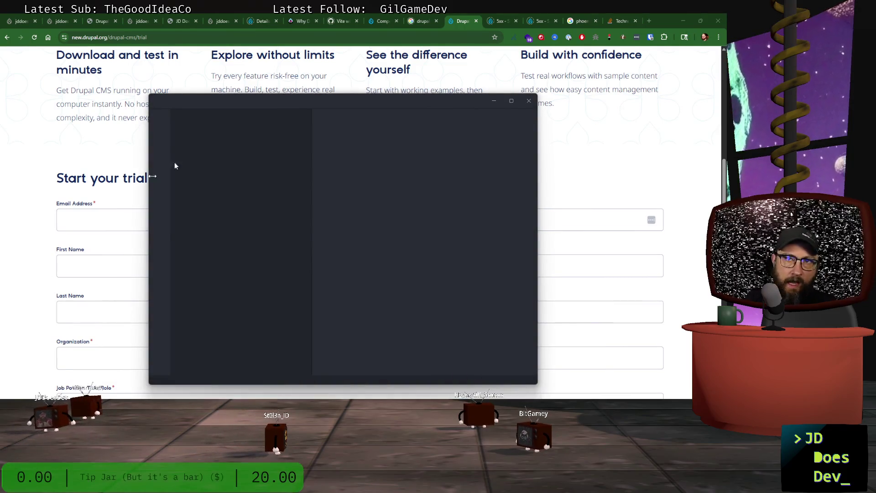
click(512, 101)
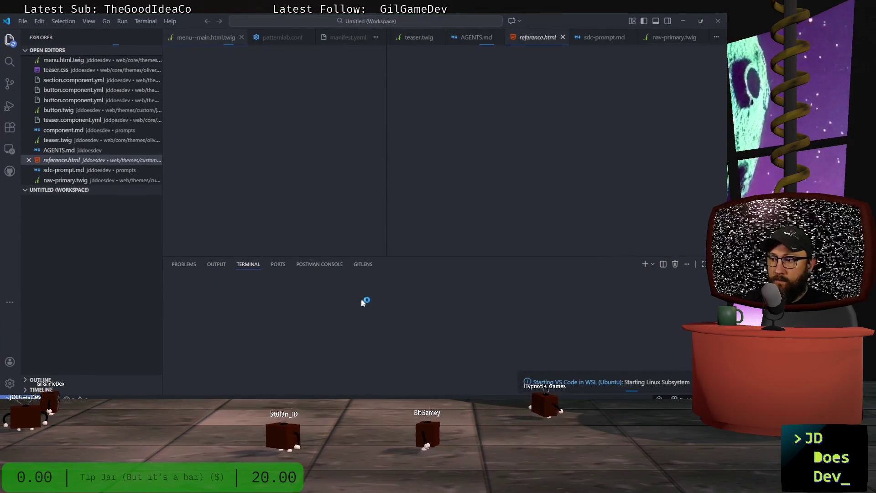
click(685, 23)
scroll(171, 156, up, 2)
scroll(165, 171, down, 3)
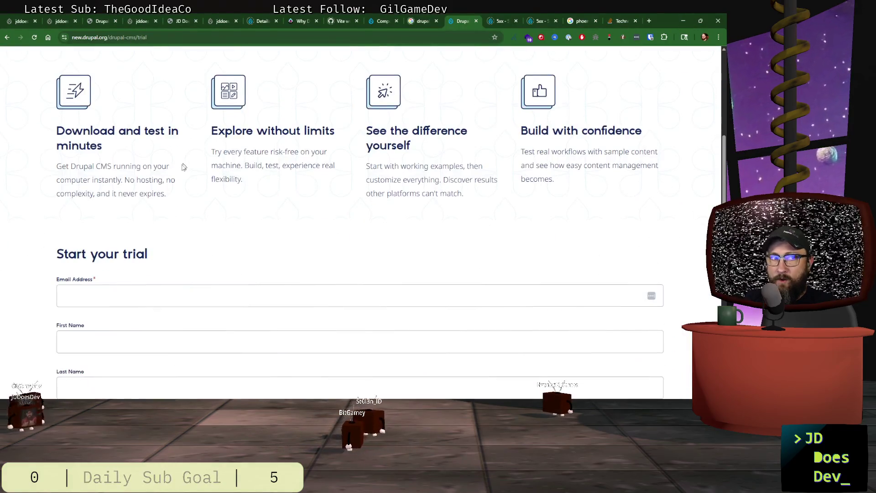
scroll(48, 226, down, 2)
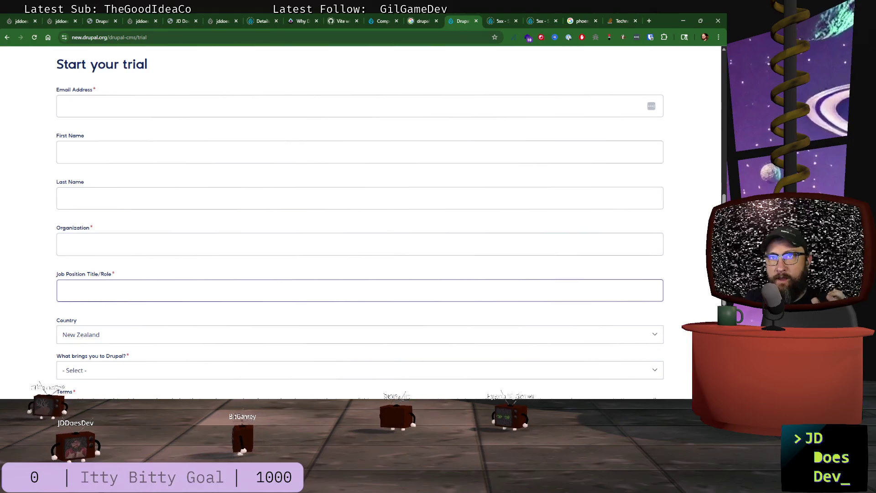
scroll(143, 300, up, 2)
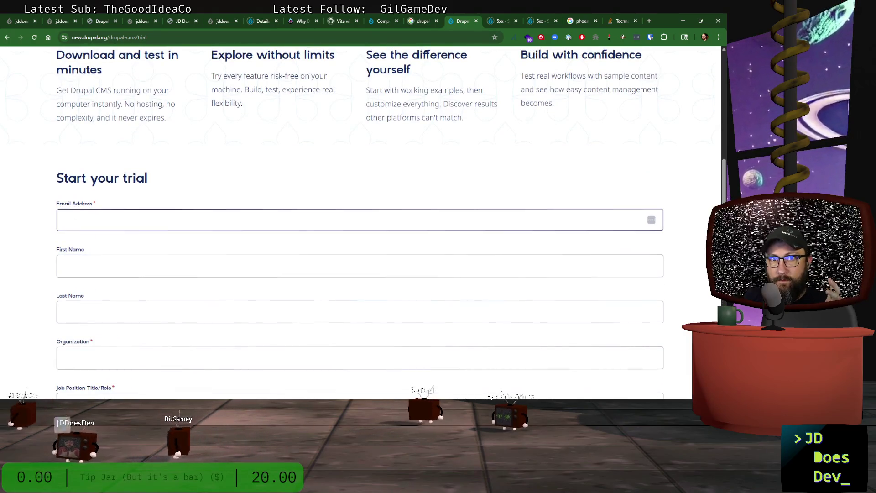
scroll(121, 242, up, 4)
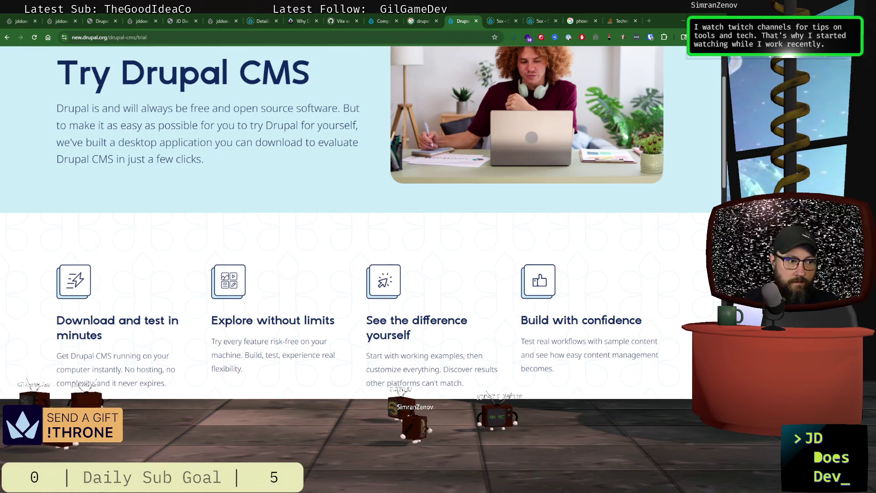
key(alt+Tab)
key(alt+Tab)
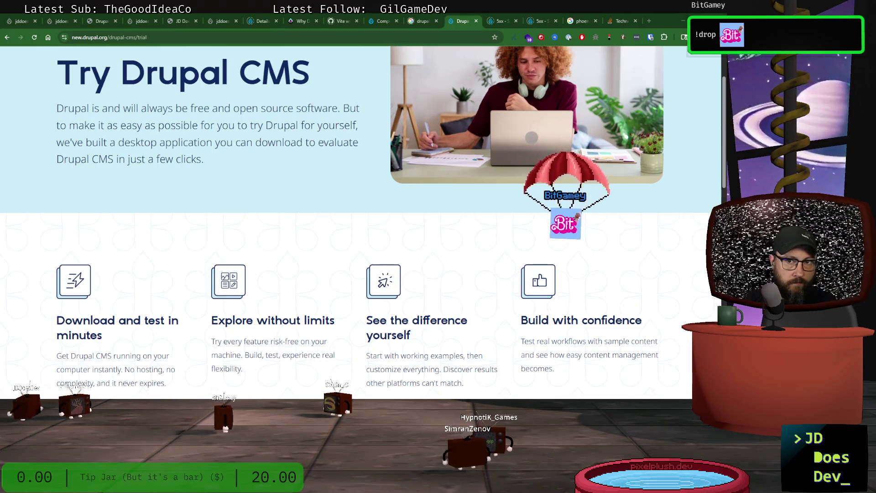
scroll(312, 238, down, 2)
scroll(311, 239, down, 1)
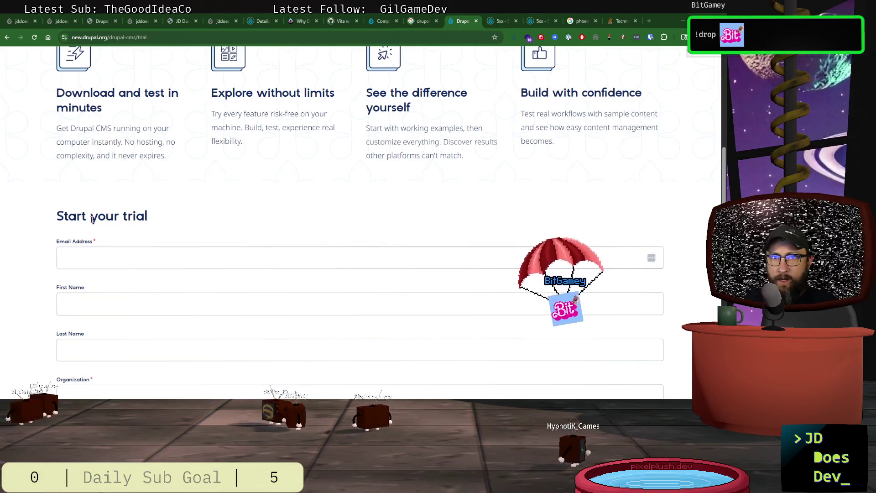
scroll(59, 225, up, 2)
scroll(60, 224, up, 2)
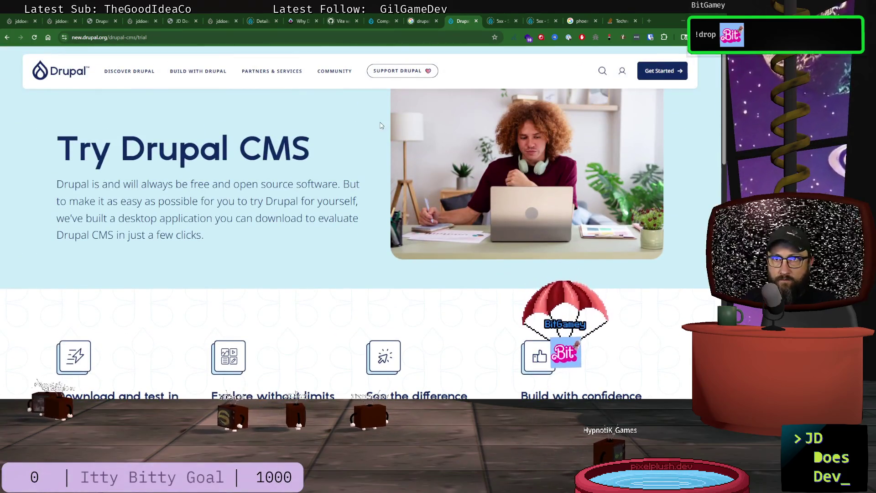
scroll(143, 74, down, 1)
scroll(143, 73, up, 1)
click(157, 37)
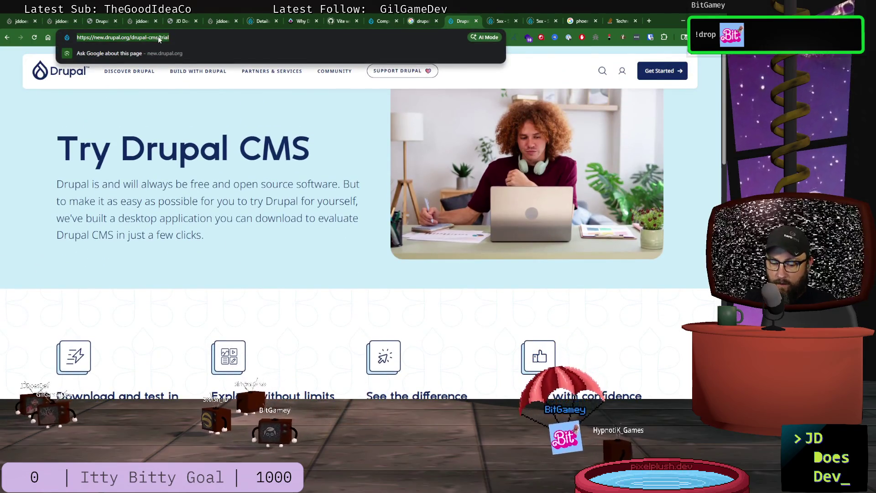
text(wordp)
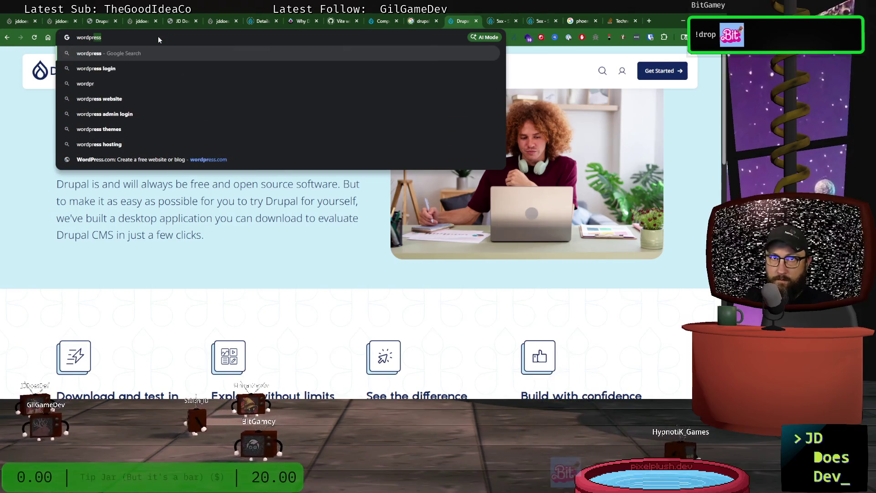
text(ress.org)
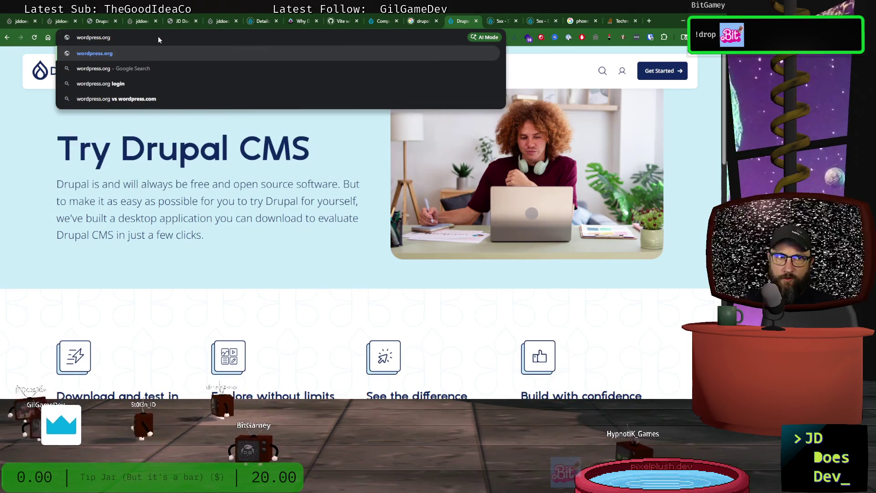
Step: Go to wordpress.org, view the WordPress 6.9 release details and continue to the Get WordPress download page
key(Return)
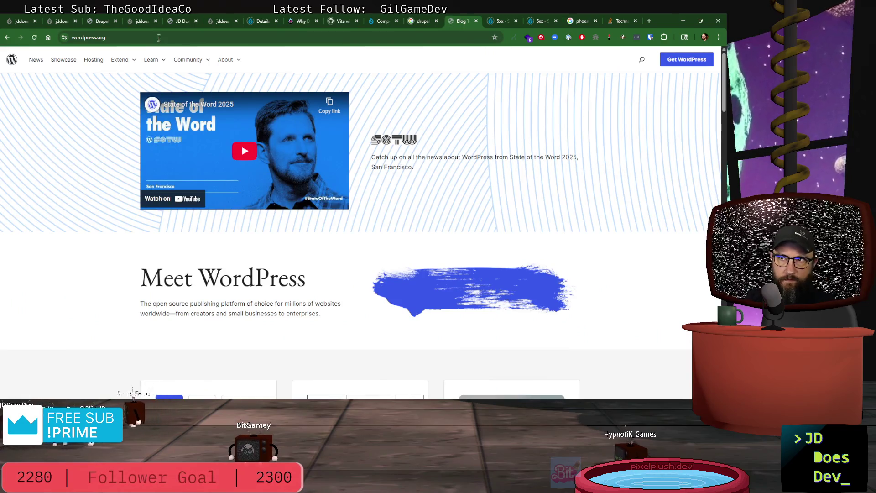
scroll(362, 352, down, 1)
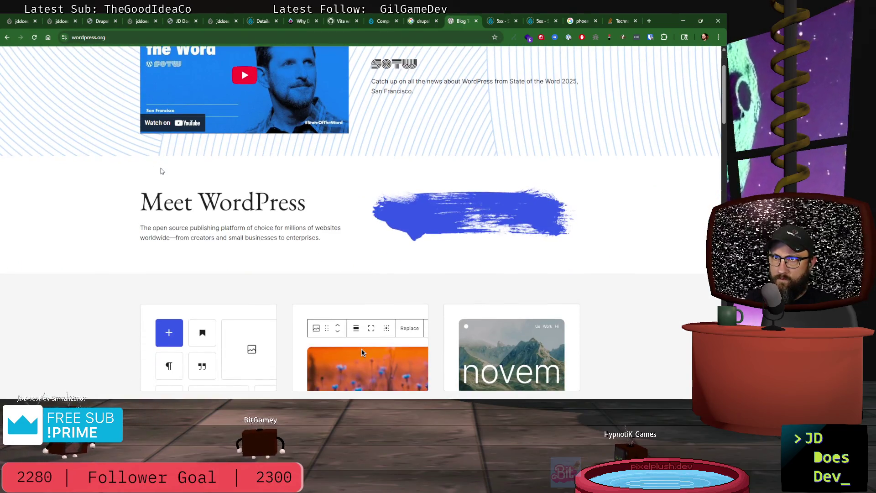
scroll(161, 172, down, 1)
scroll(343, 309, down, 2)
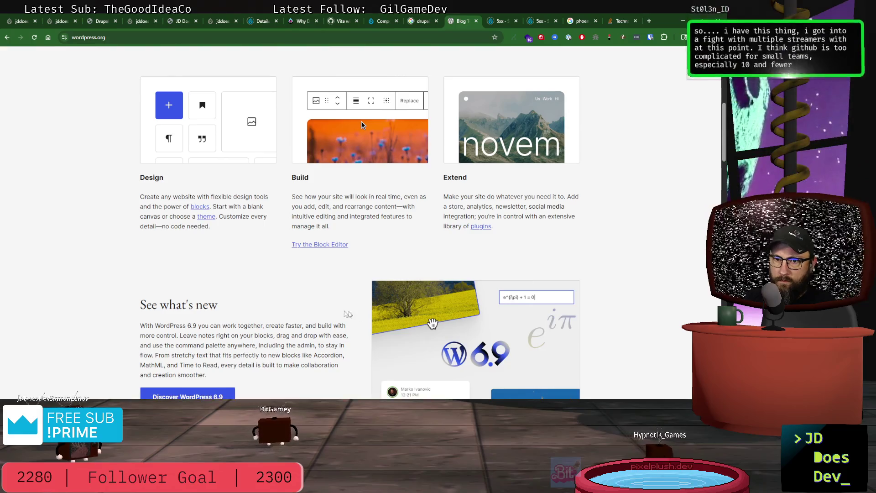
scroll(348, 313, down, 2)
click(176, 285)
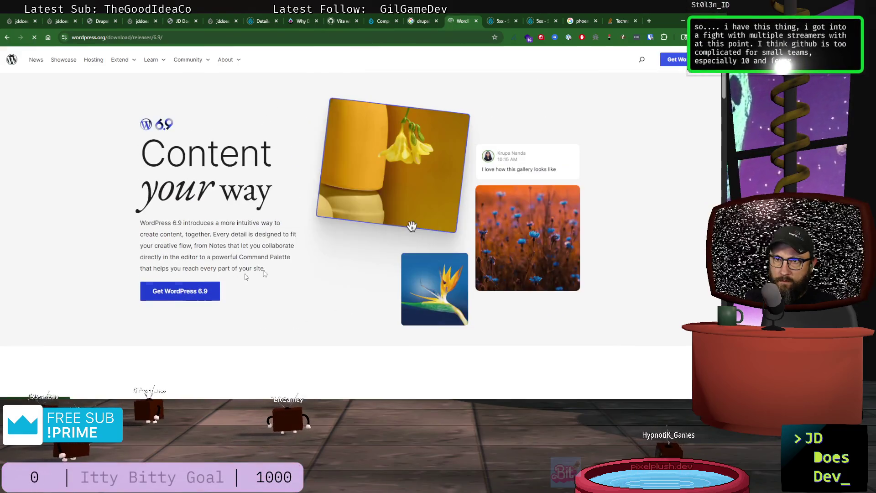
scroll(205, 284, down, 2)
scroll(178, 291, up, 2)
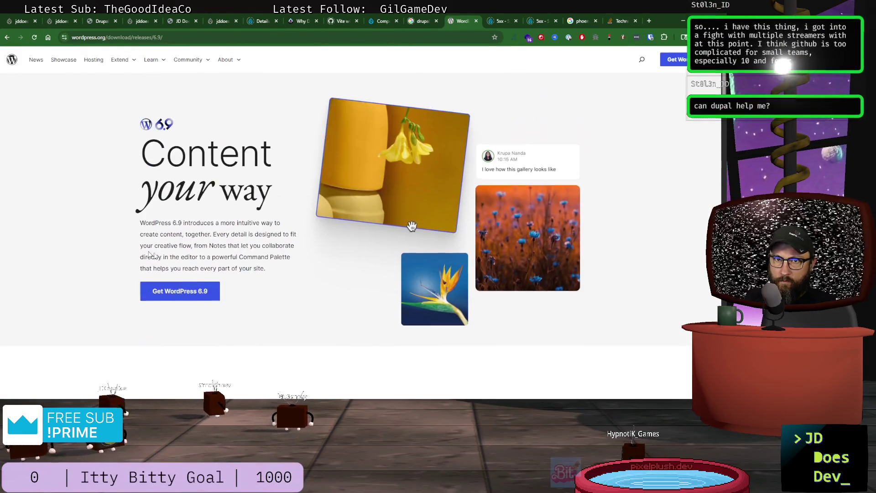
click(171, 291)
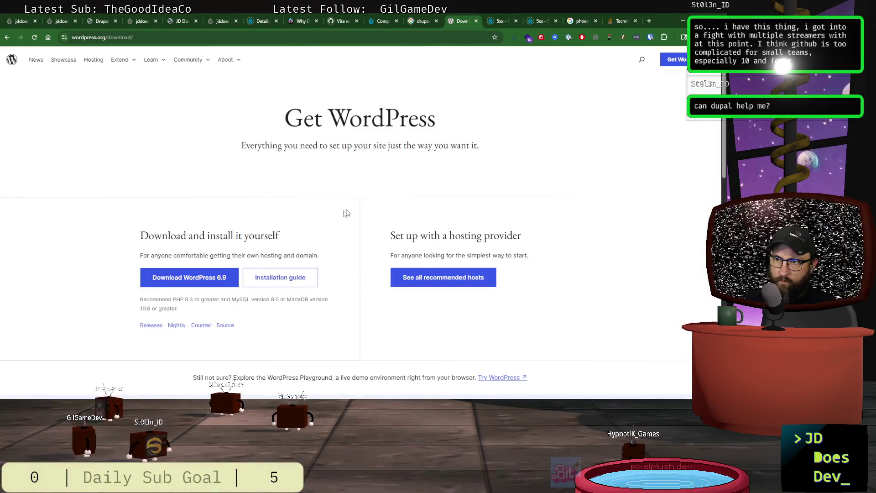
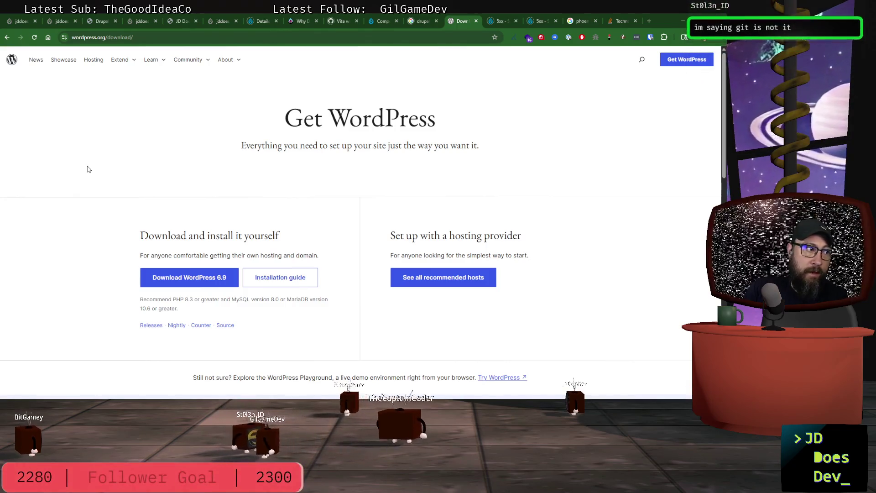
Step: Search Google for 'subversion version control', then select the query to replace it with 'git flow'
click(160, 35)
text(sub)
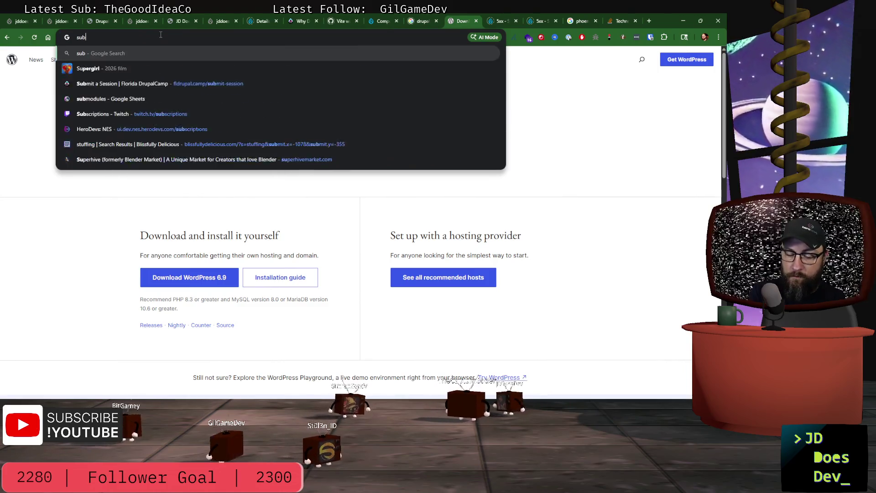
text(version)
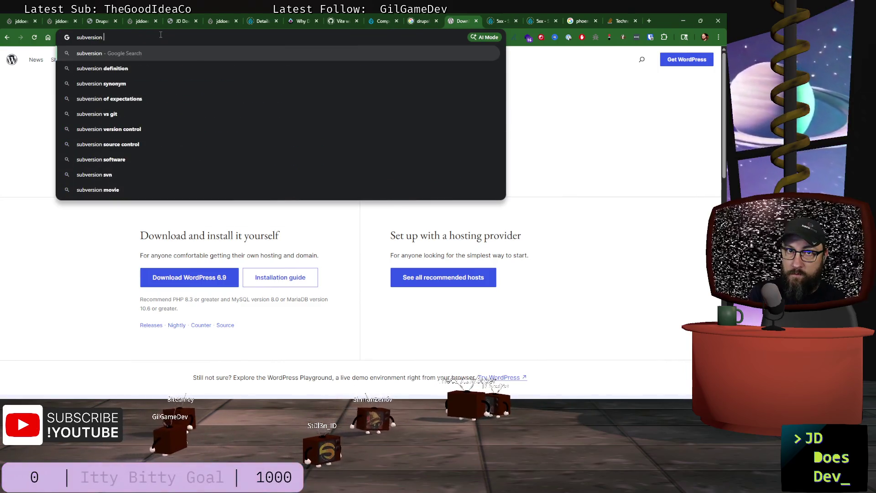
key(Down)
key(Down)
key(Down)
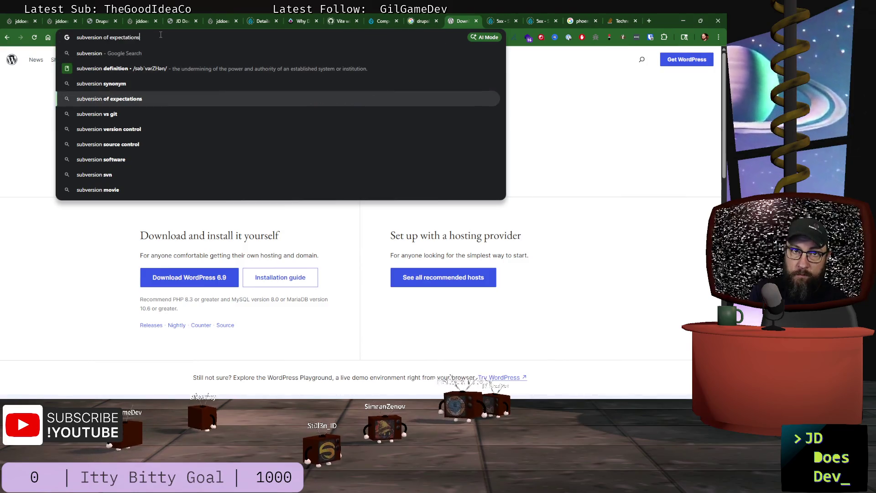
key(Down)
key(Down)
key(Return)
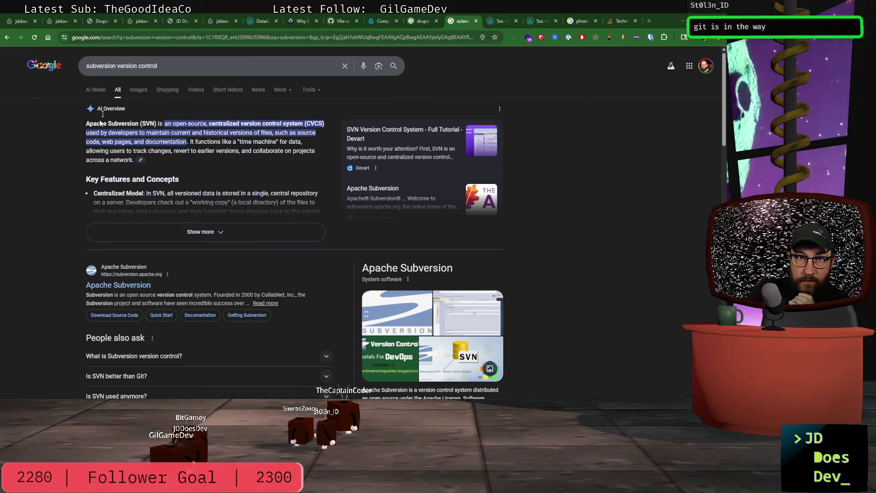
double_click(177, 67)
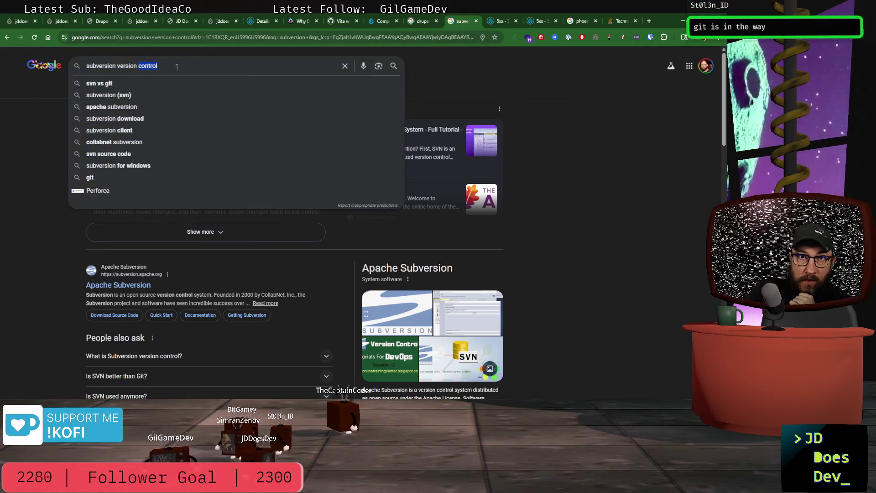
text(it flow)
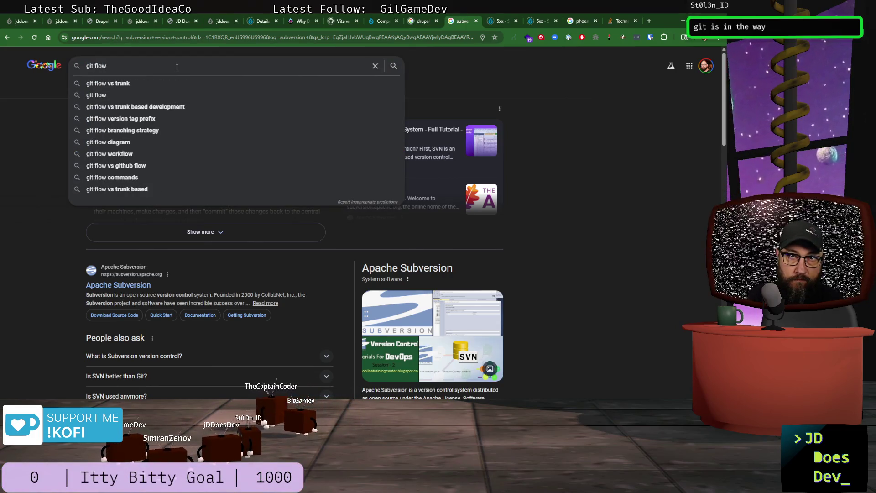
Step: Search 'git flow vs trunk', expand the AI overview of the differences, and return to the search box
key(Down)
key(Return)
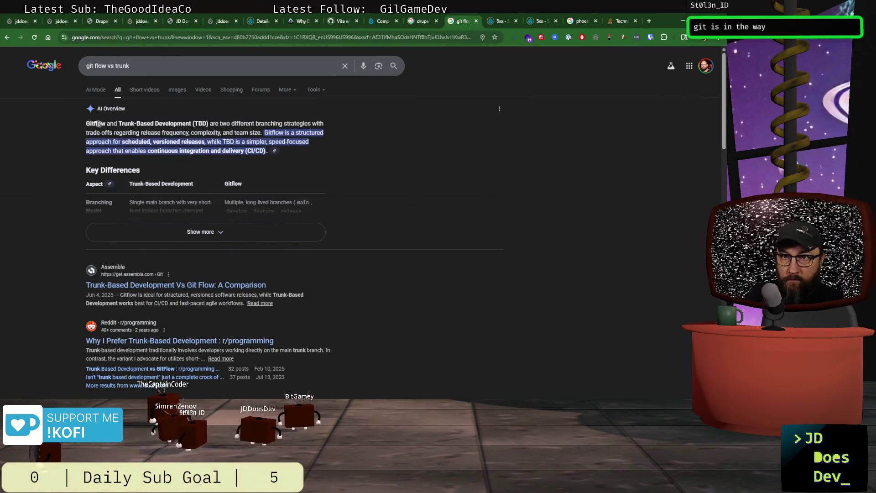
click(202, 232)
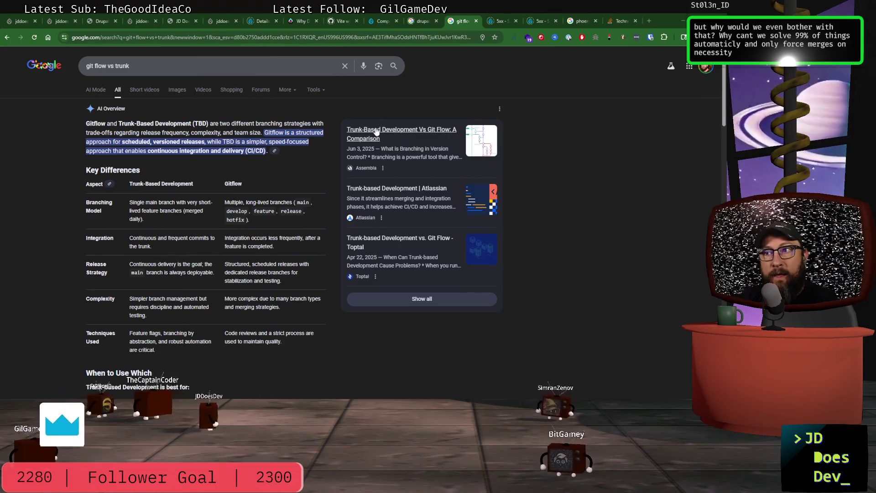
scroll(137, 234, down, 1)
scroll(137, 229, down, 3)
scroll(140, 224, down, 3)
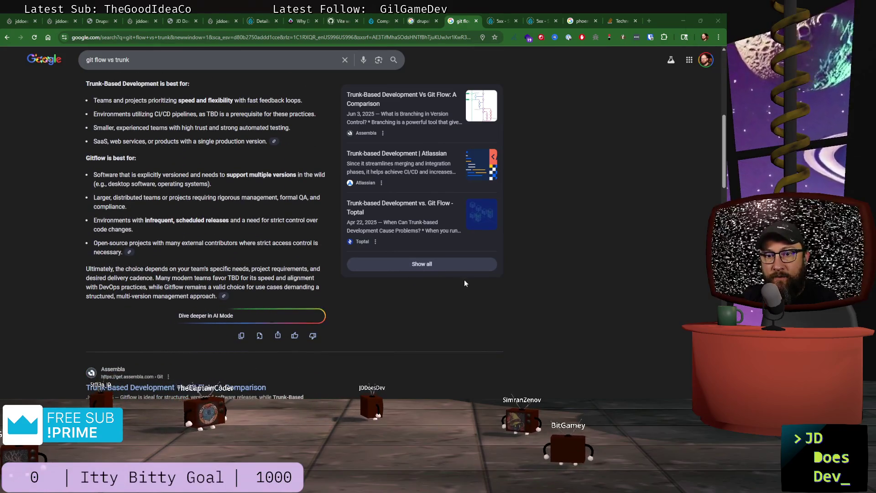
scroll(486, 302, down, 2)
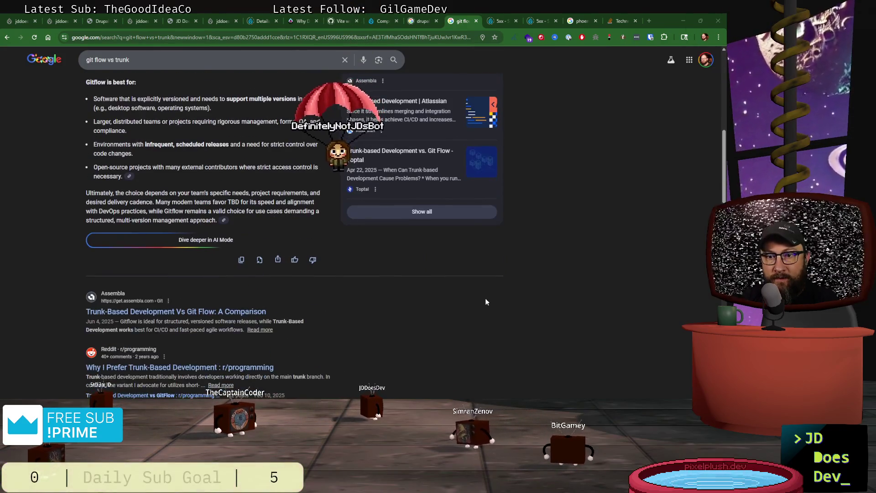
scroll(485, 299, down, 1)
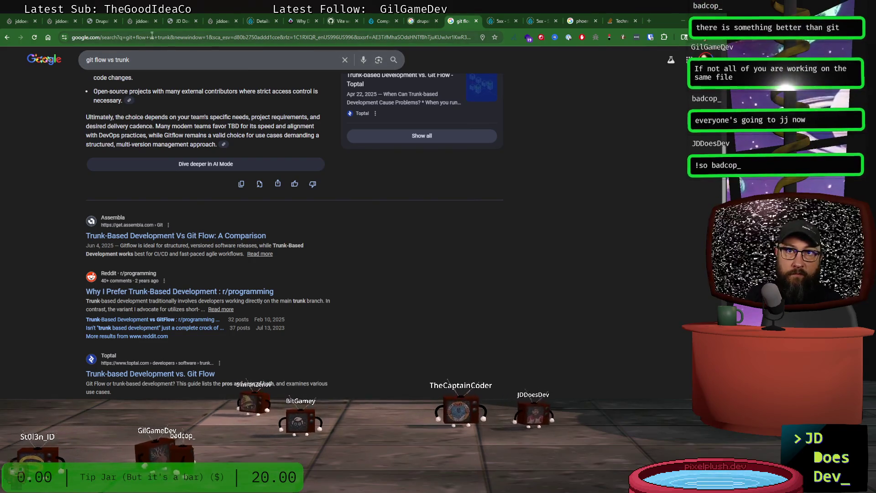
click(157, 61)
Step: Search 'jj version control' and open the jj-vcs/jj GitHub repository result
key(ctrl+a)
key(BackSpace)
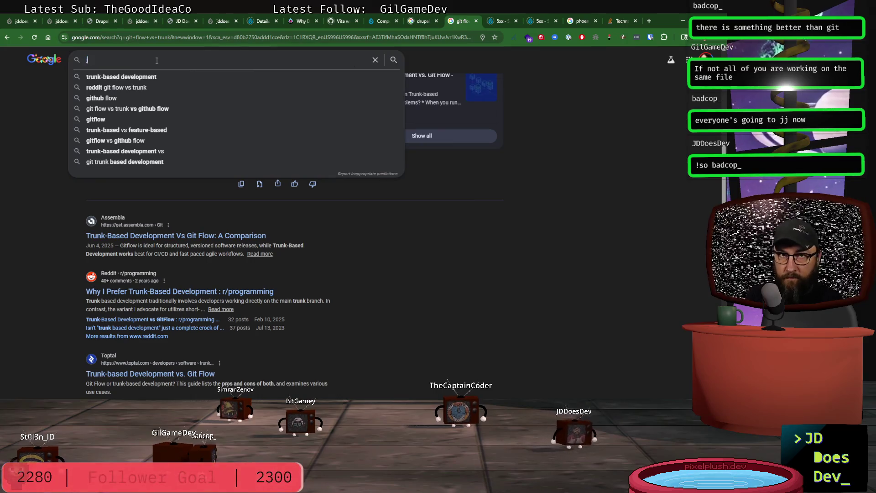
text(jj)
key(Down)
key(Return)
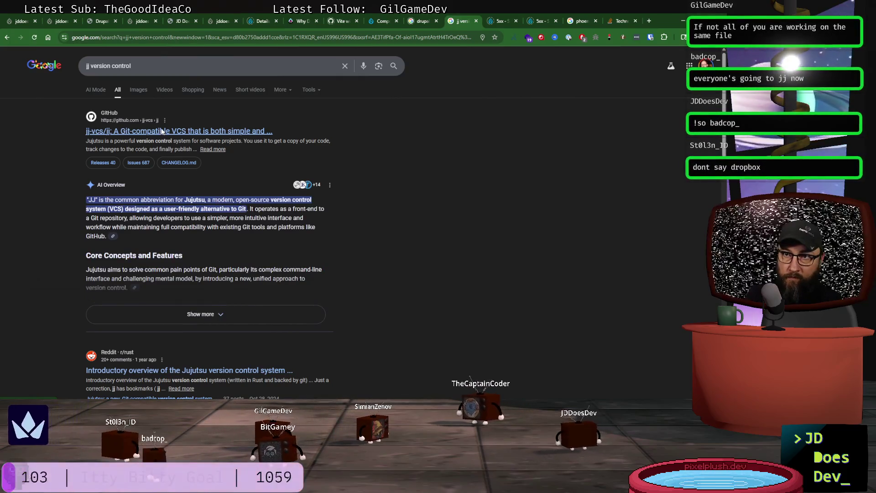
click(162, 131)
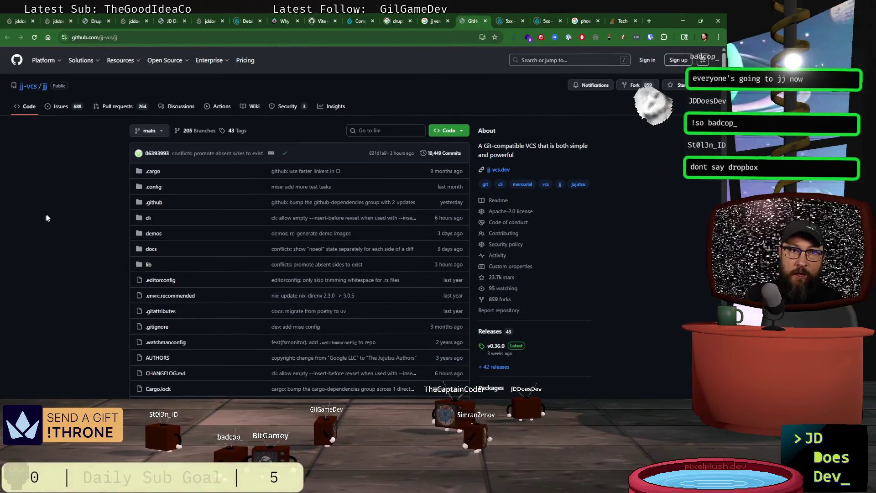
scroll(56, 216, down, 2)
scroll(56, 216, down, 3)
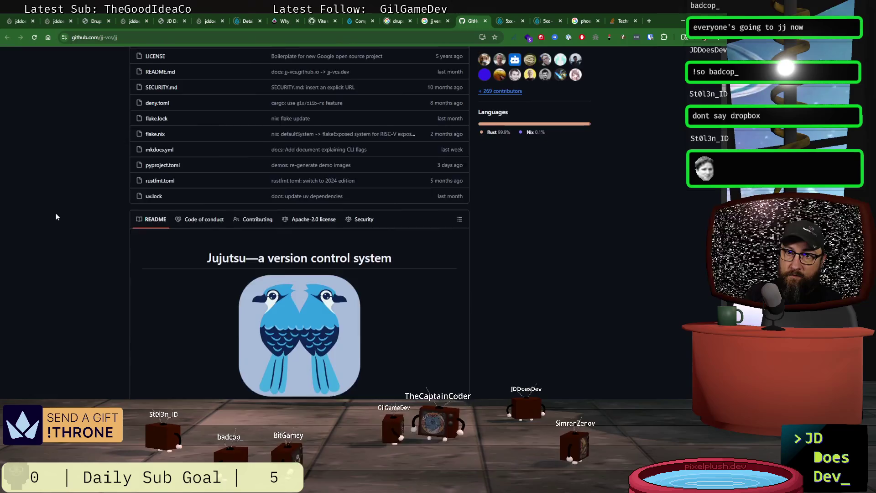
scroll(56, 217, down, 3)
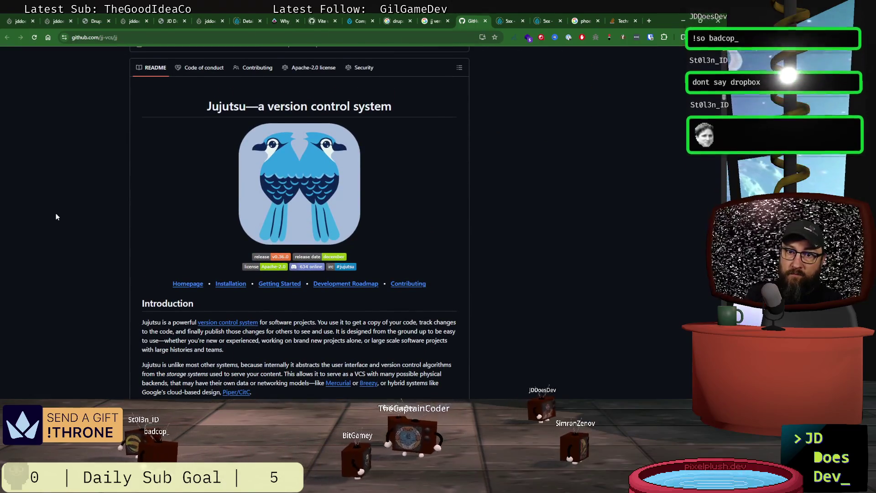
scroll(56, 216, down, 1)
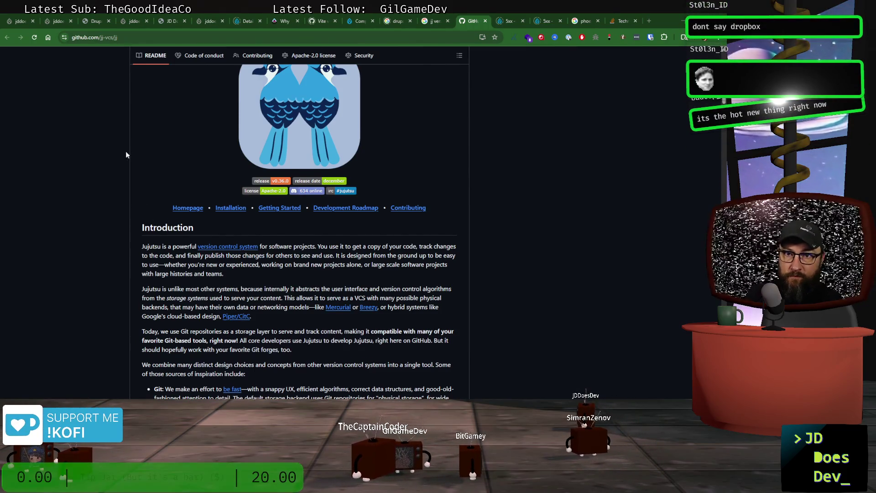
scroll(121, 143, down, 2)
scroll(113, 140, down, 1)
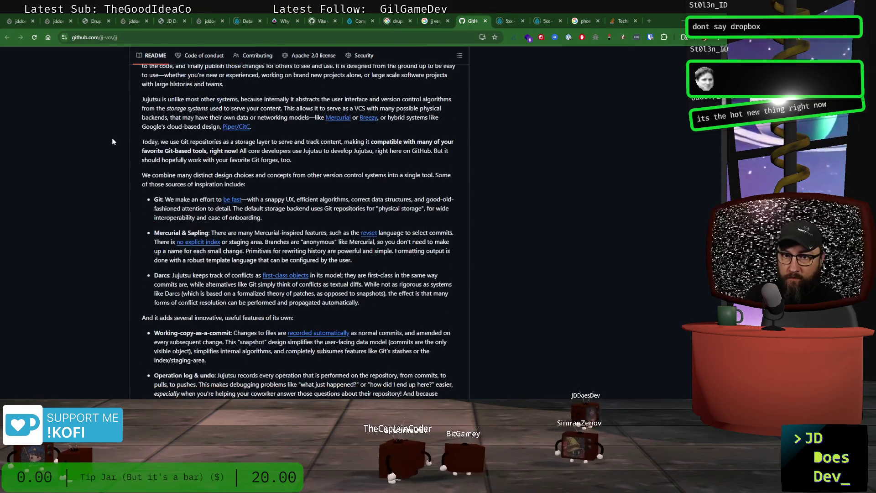
scroll(115, 140, down, 2)
scroll(113, 140, down, 1)
scroll(108, 144, down, 2)
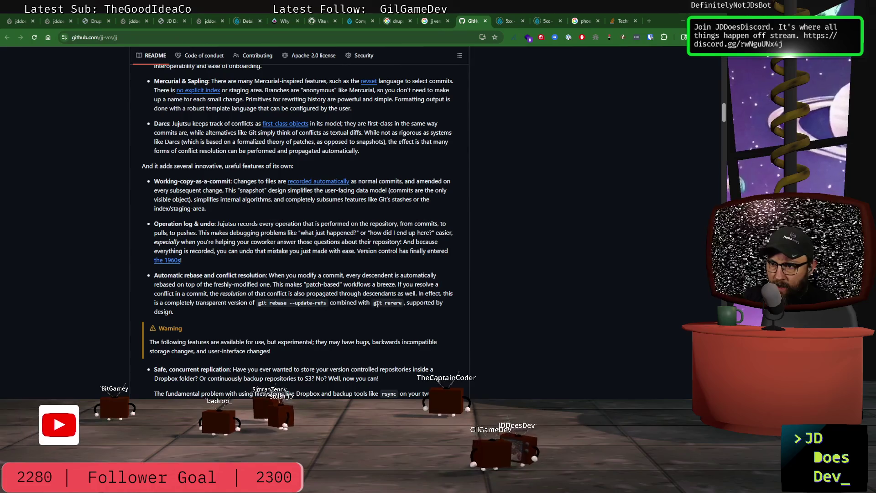
Step: Select 'git rerere' in the Jujutsu README and search Google for it from the context menu
drag(373, 303, 402, 305)
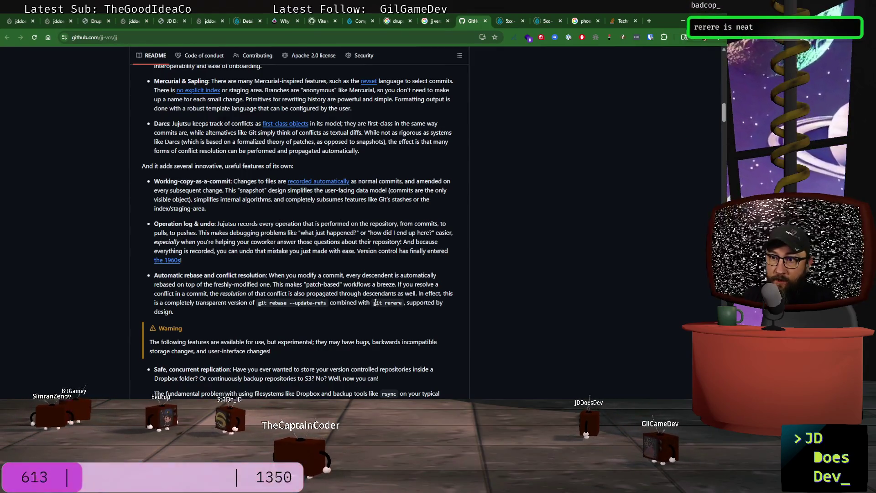
drag(388, 304, 400, 302)
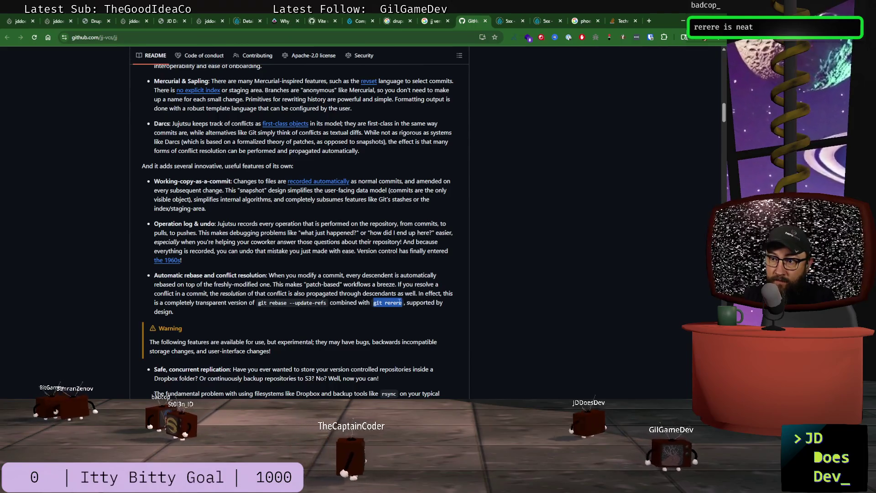
right_click(401, 302)
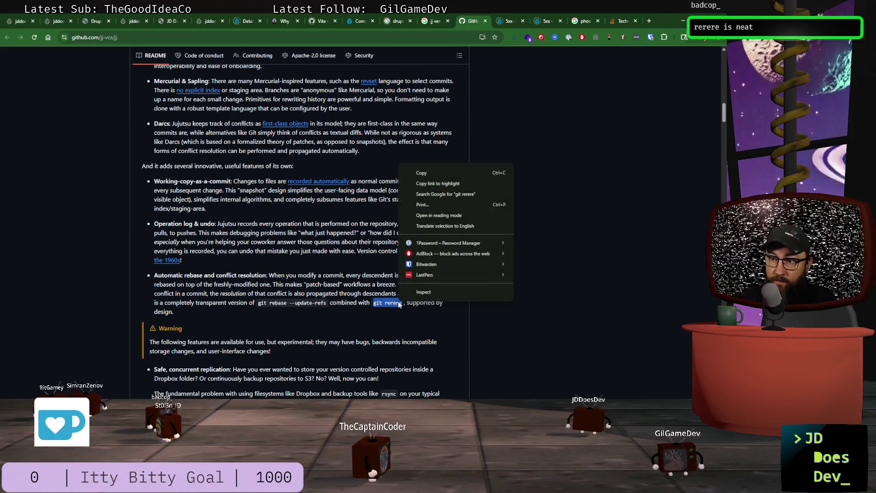
click(432, 183)
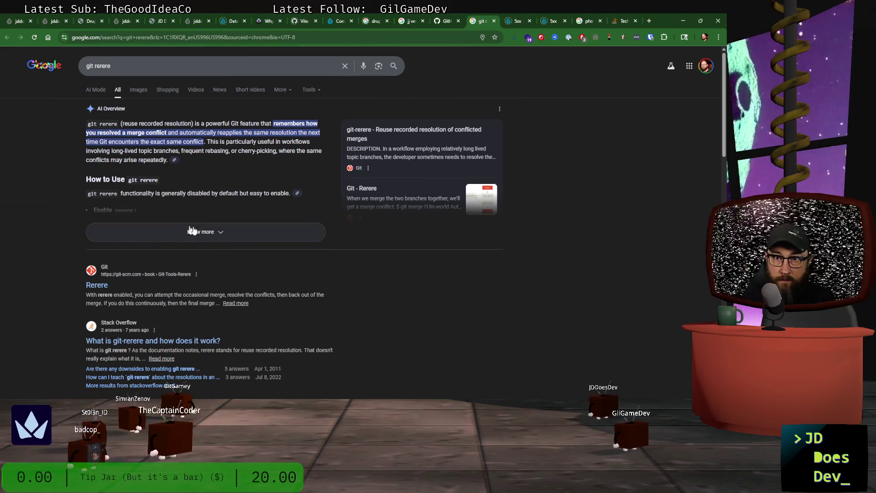
Step: Expand the git rerere AI overview, select its git config command, and start switching windows
click(215, 234)
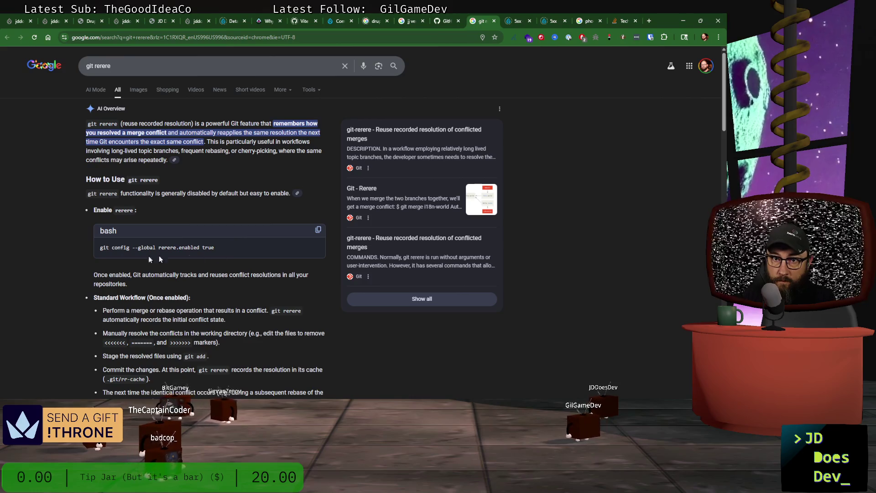
scroll(75, 238, down, 1)
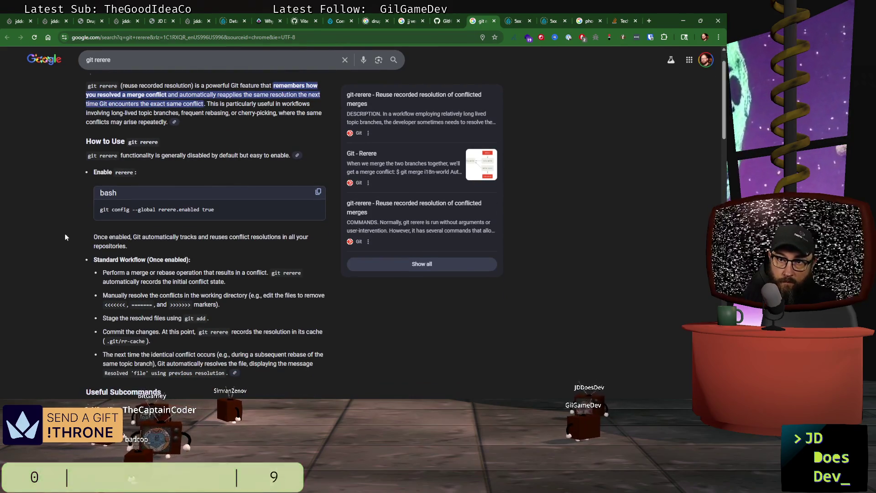
scroll(54, 235, down, 1)
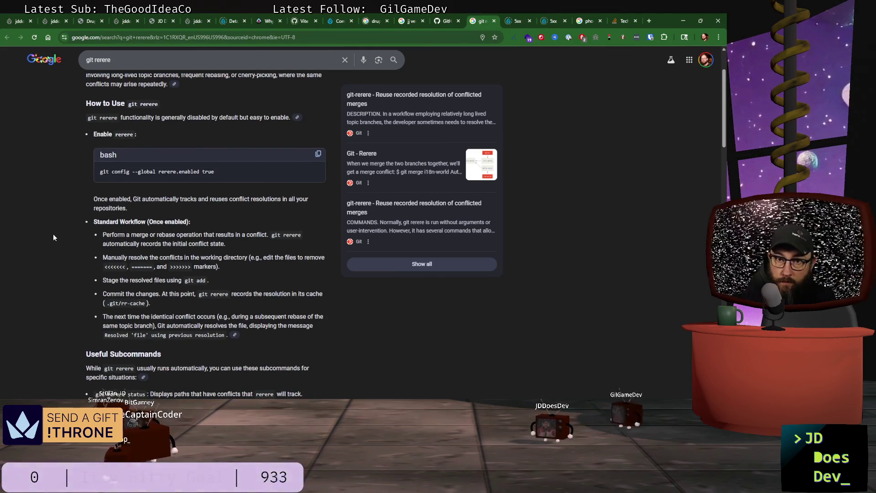
scroll(54, 238, down, 1)
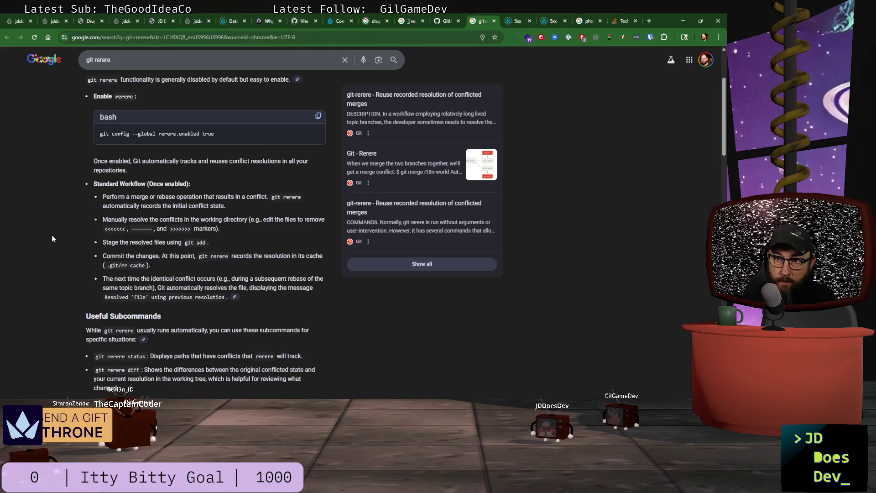
scroll(51, 237, down, 1)
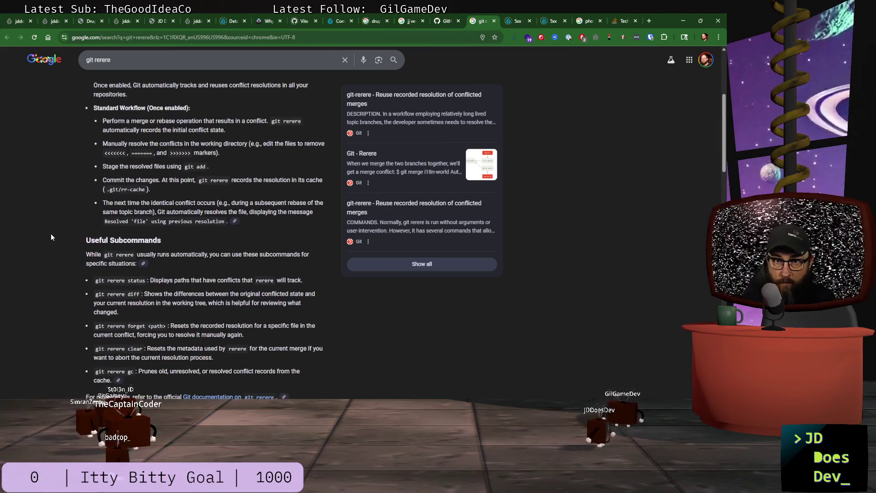
scroll(84, 227, up, 3)
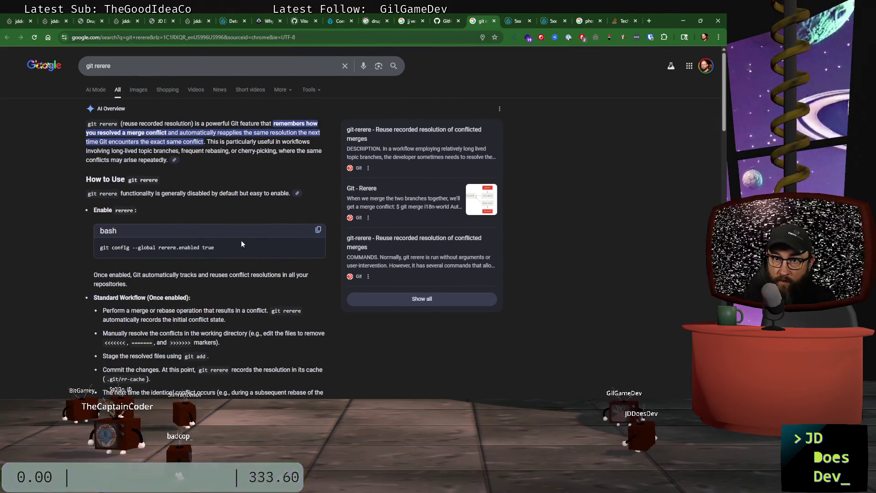
drag(215, 247, 90, 244)
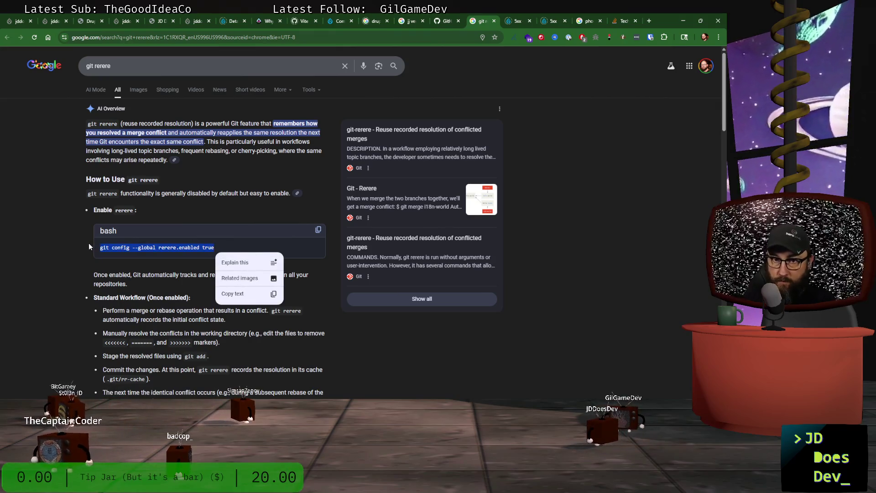
key(alt+Tab)
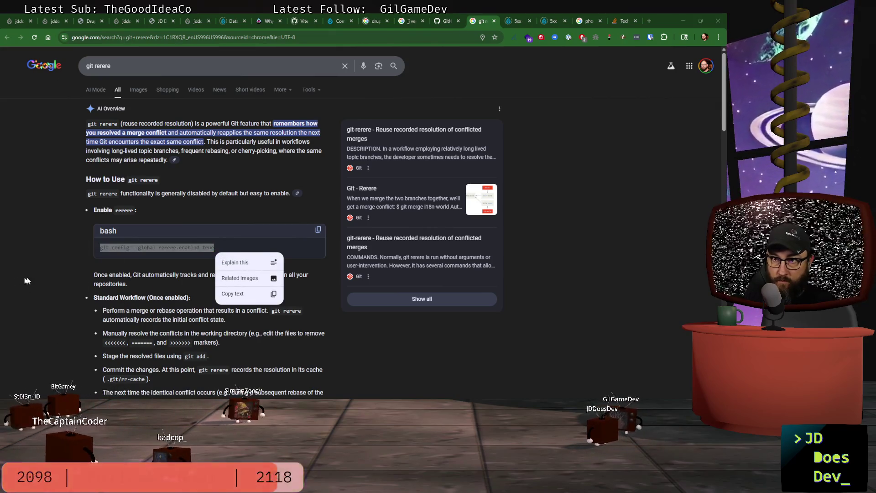
key(alt+Tab)
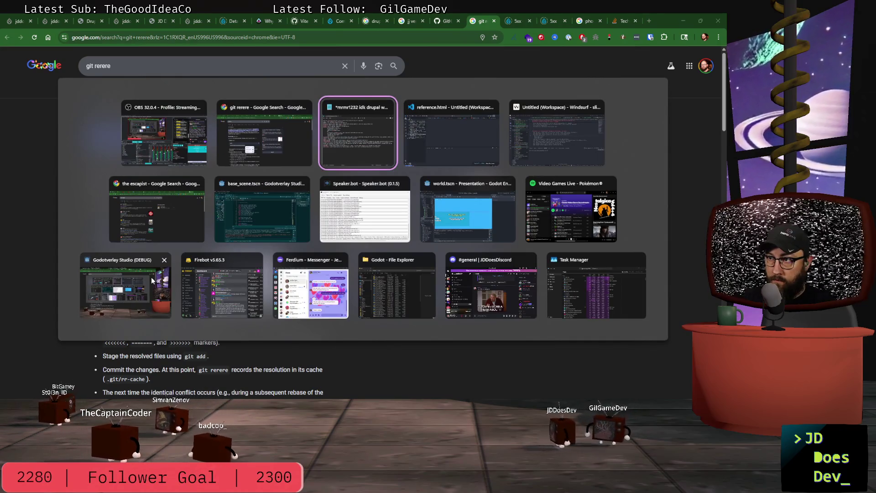
Step: Run 'git config --global rerere.enabled true' in the VS Code terminal
key(alt+Tab)
key(alt+Tab)
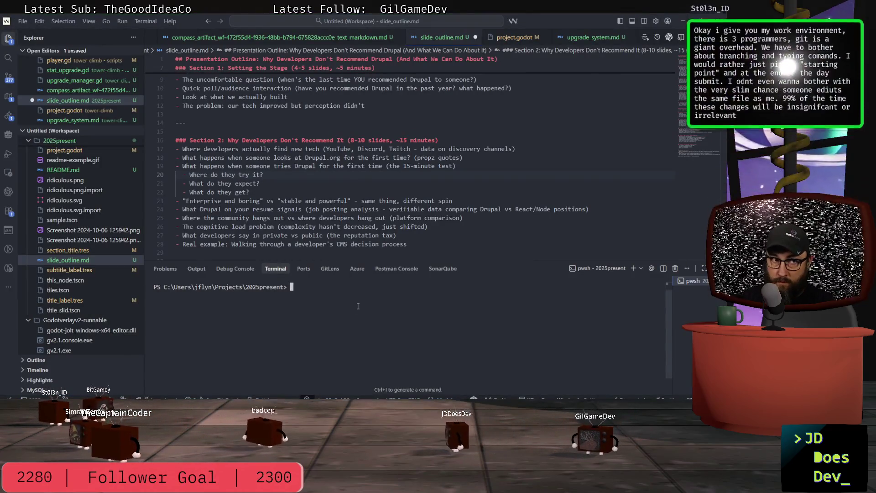
key(ctrl+v)
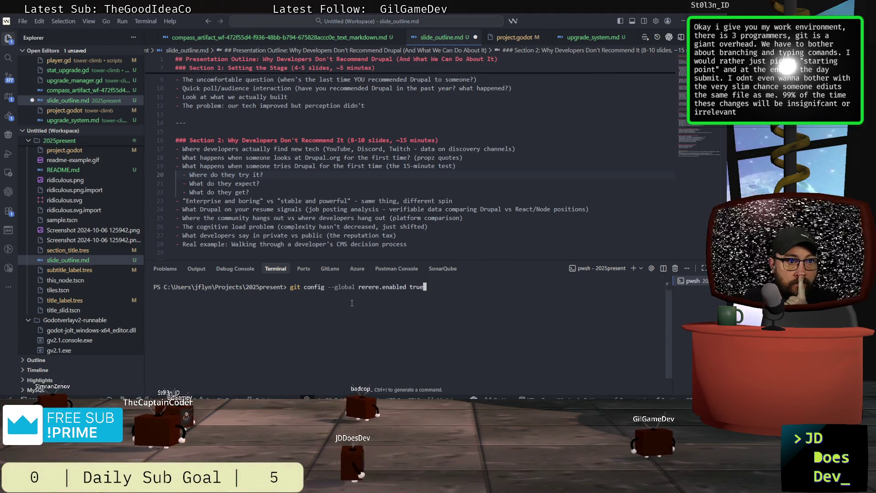
key(Return)
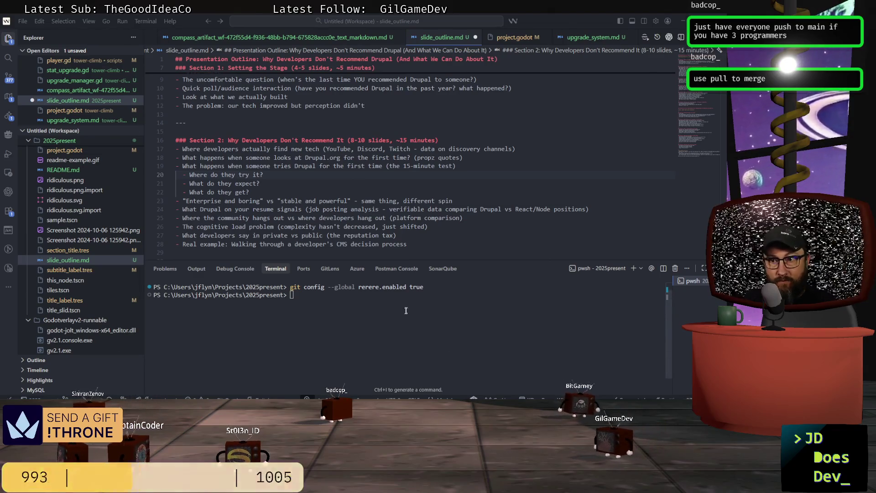
click(353, 311)
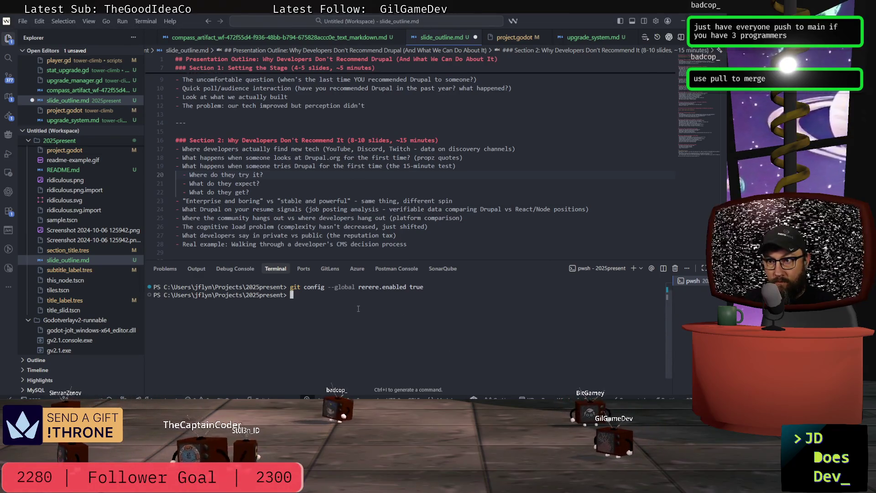
scroll(489, 229, down, 2)
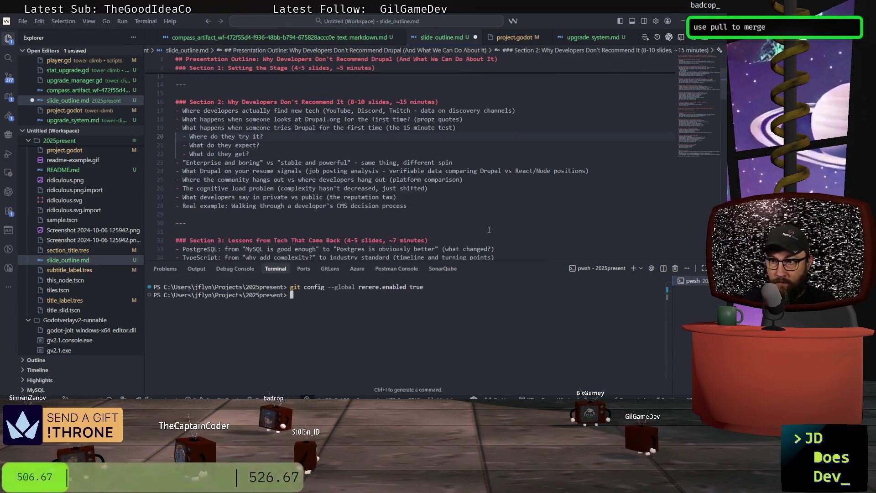
scroll(485, 230, up, 1)
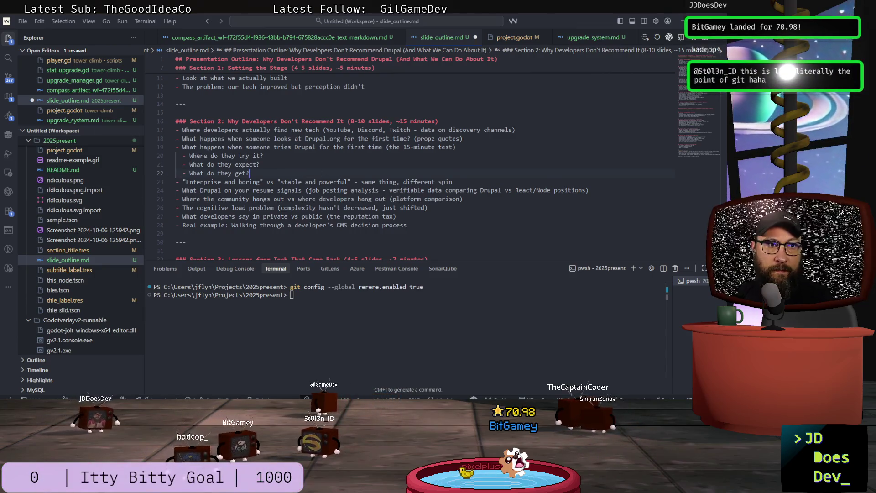
Step: Return to the outline and start a new bullet under 'Where do they try it?'
click(467, 224)
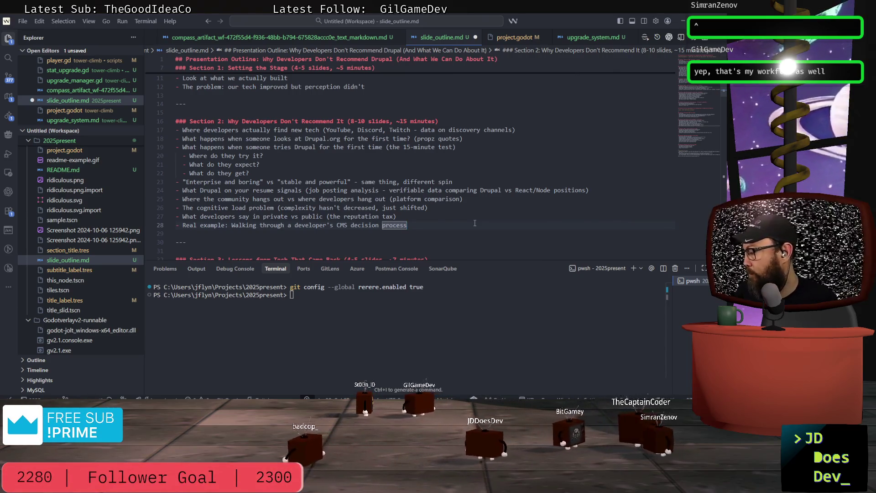
click(338, 335)
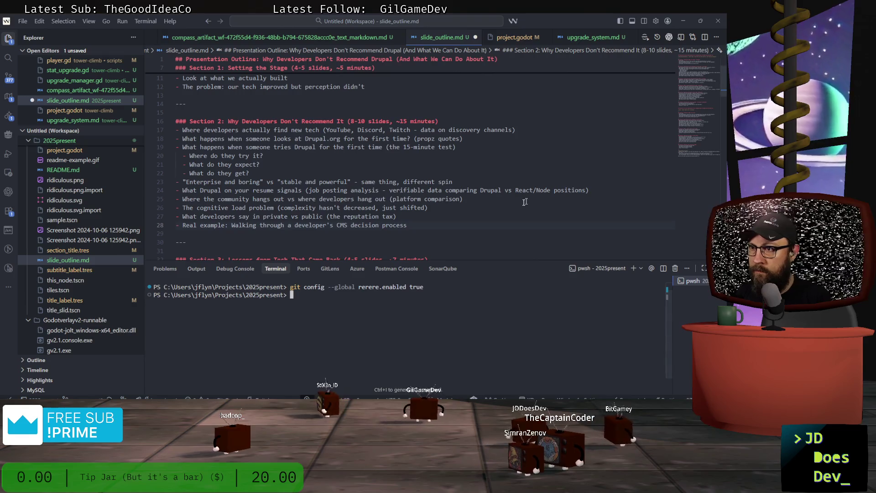
click(479, 234)
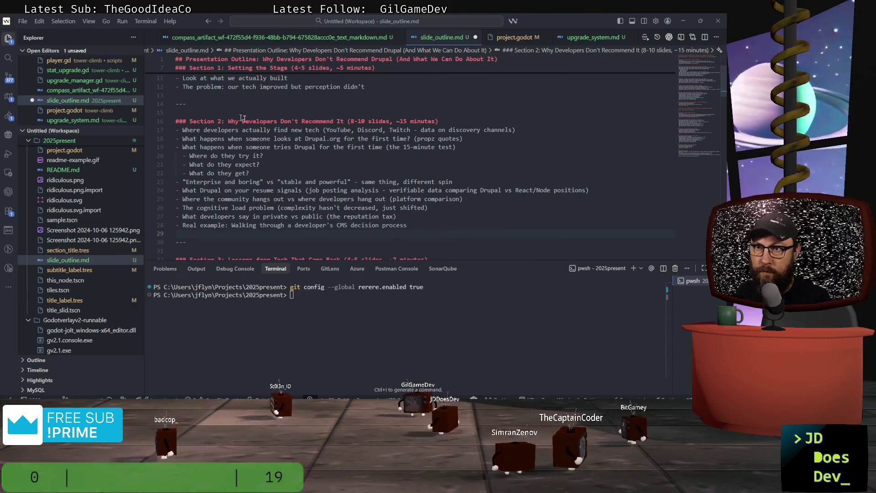
click(285, 154)
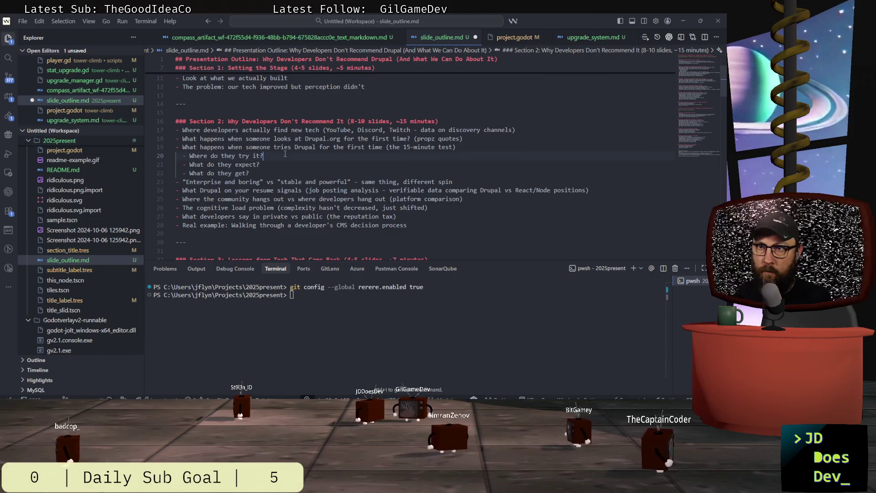
key(Return)
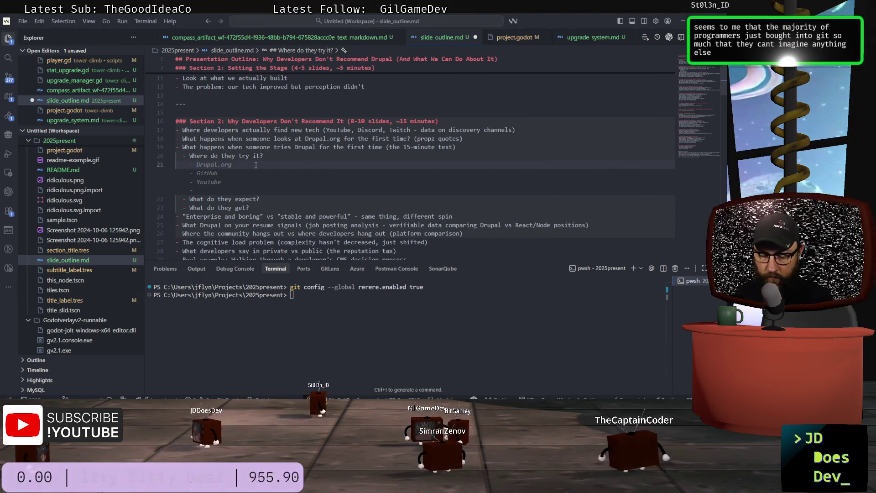
text(D)
text(.org requ)
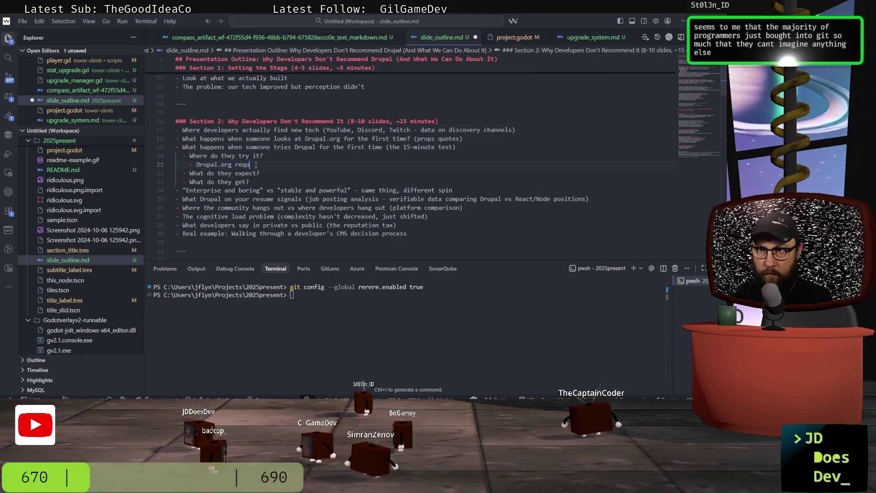
text(ires a)
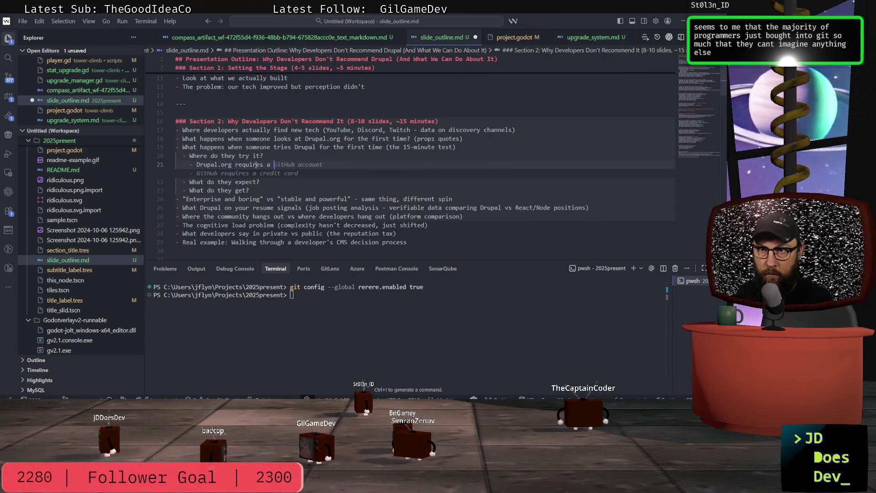
text(download)
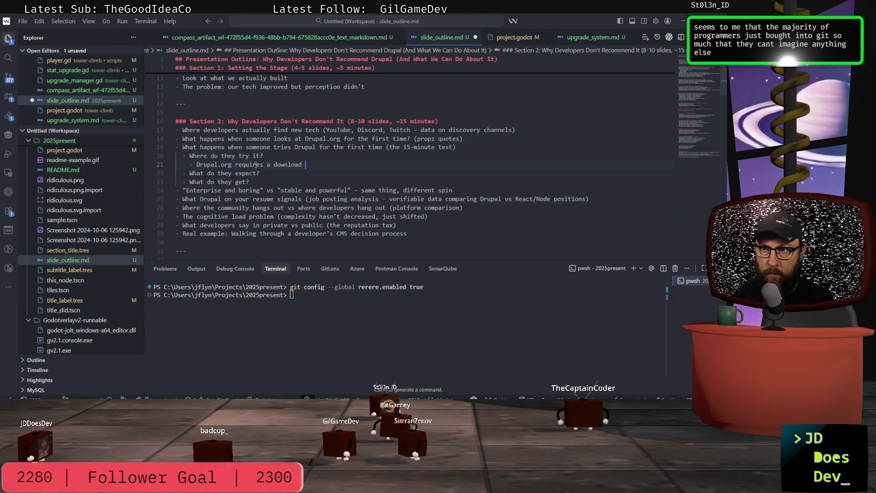
text( and a bu)
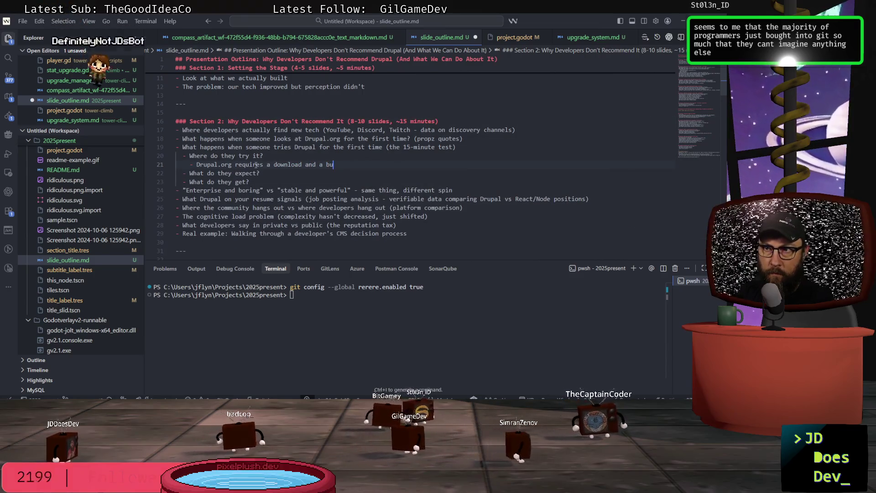
text(nch of info before)
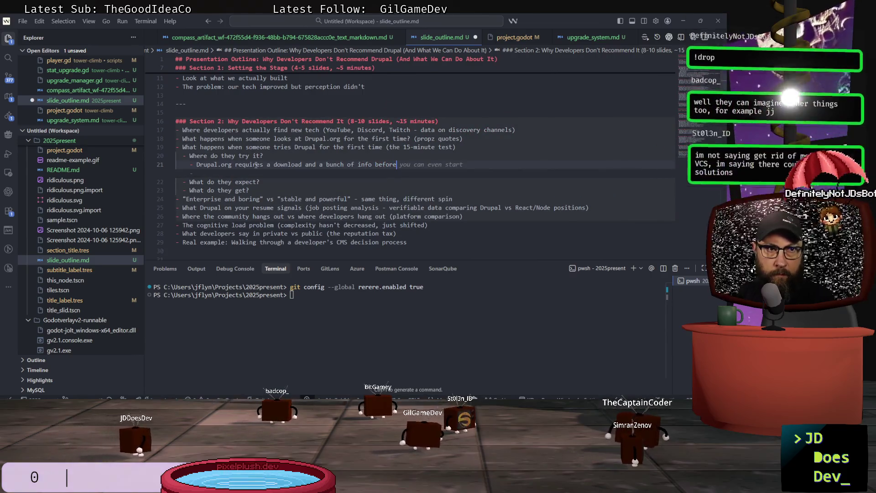
Step: Accept the suggested completion noting Drupal.org requires a download and info before starting
key(Tab)
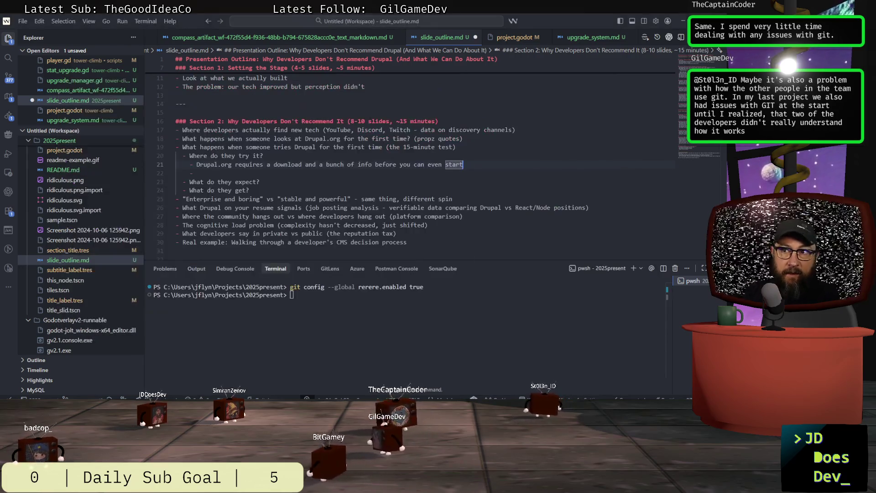
Step: Switch from the editor back to the Chrome window with the git rerere results
key(alt+Tab)
key(Tab)
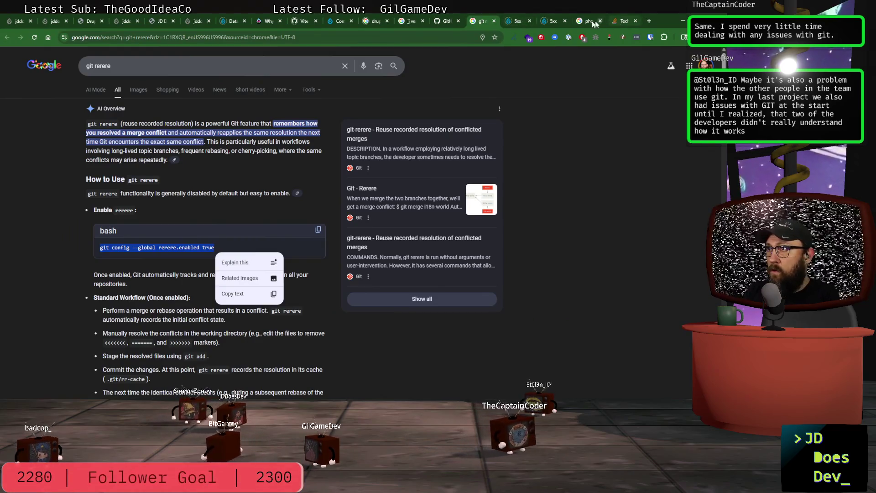
Step: Search 'git flow vs trunk', expand the AI overview, and open Atlassian's Gitflow Workflow tutorial
click(380, 38)
text(git flow vs trunk)
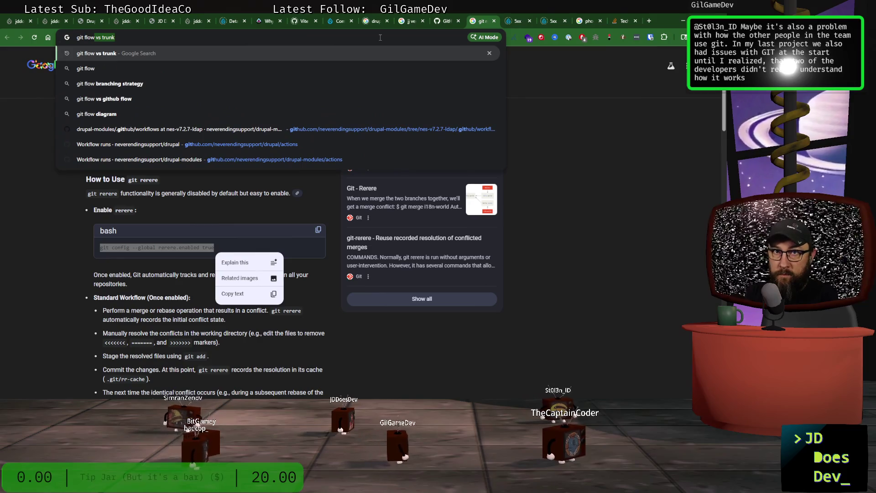
key(Delete)
key(Return)
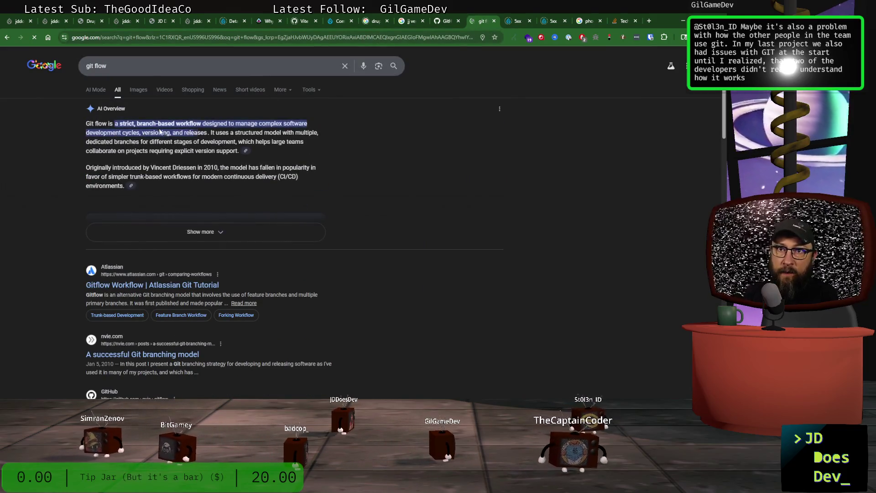
click(197, 235)
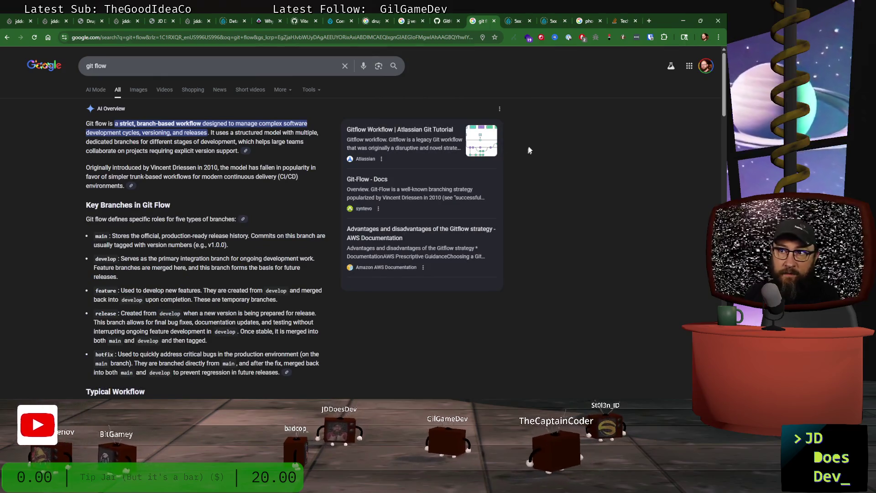
click(364, 152)
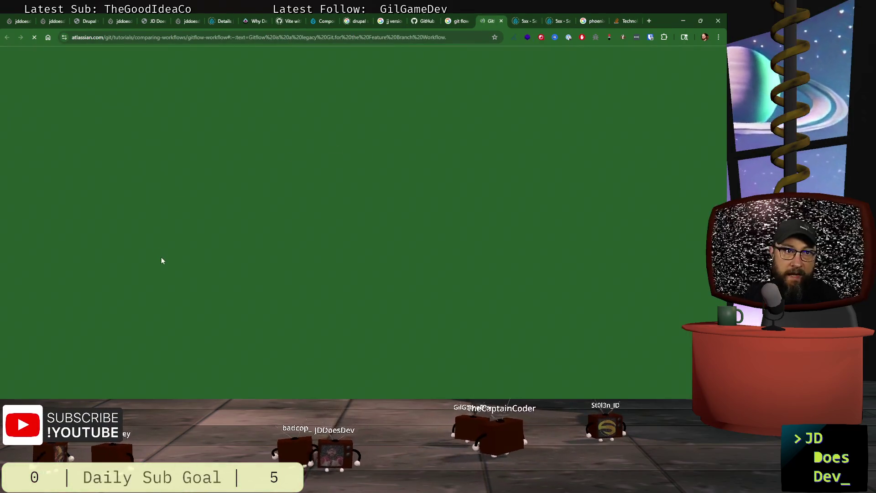
scroll(246, 256, down, 4)
scroll(247, 256, down, 1)
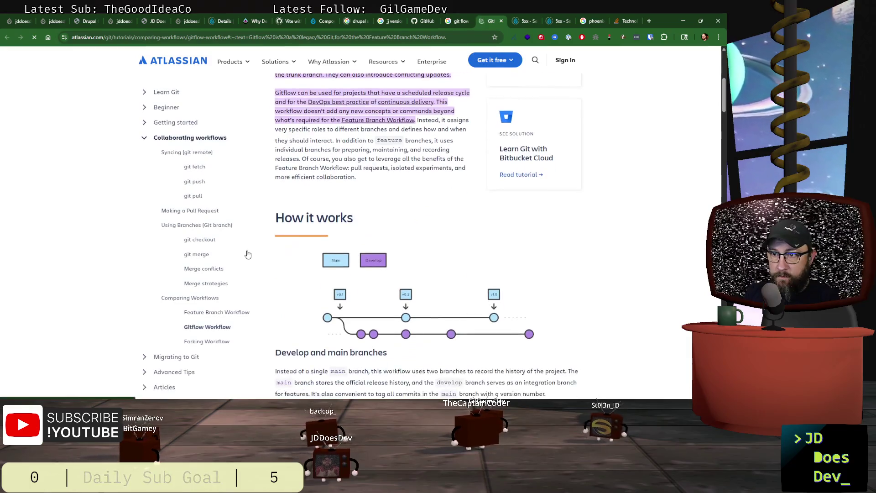
scroll(247, 254, down, 1)
scroll(248, 253, down, 1)
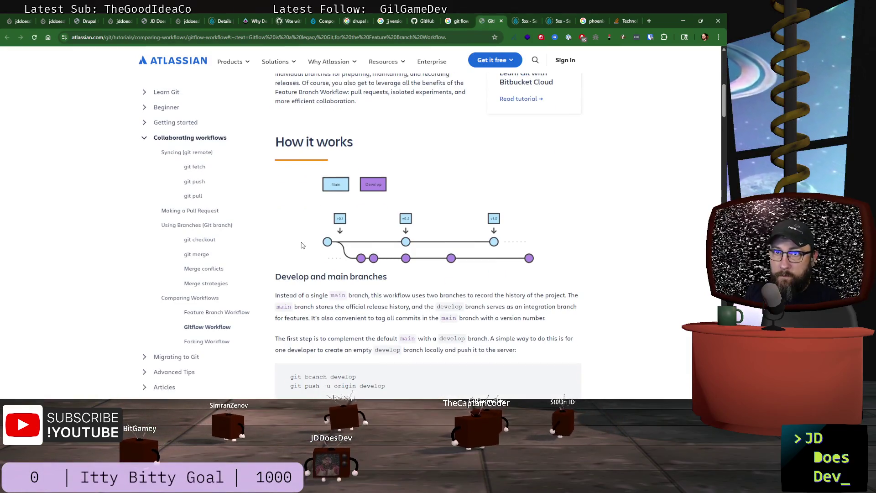
scroll(301, 246, up, 1)
Step: Cut the tutorial URL up to 'gitflow-workflow', clear the leftover highlight fragment, and leave the address bar
click(124, 37)
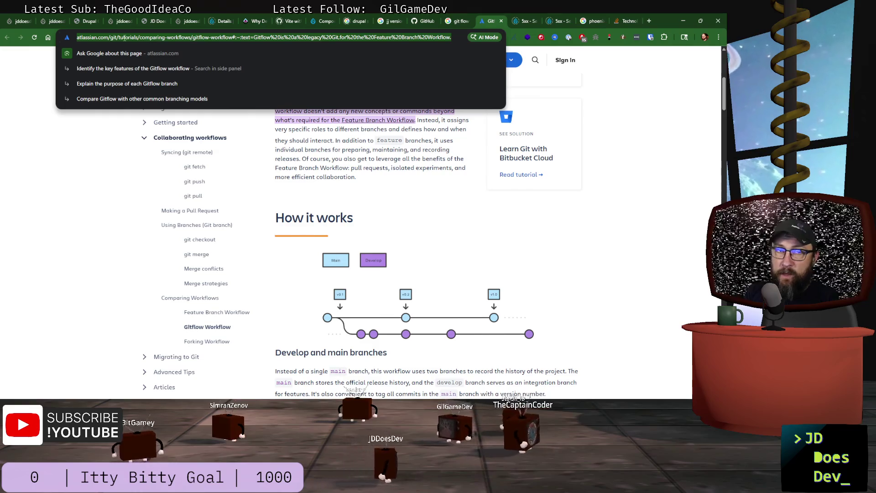
click(124, 36)
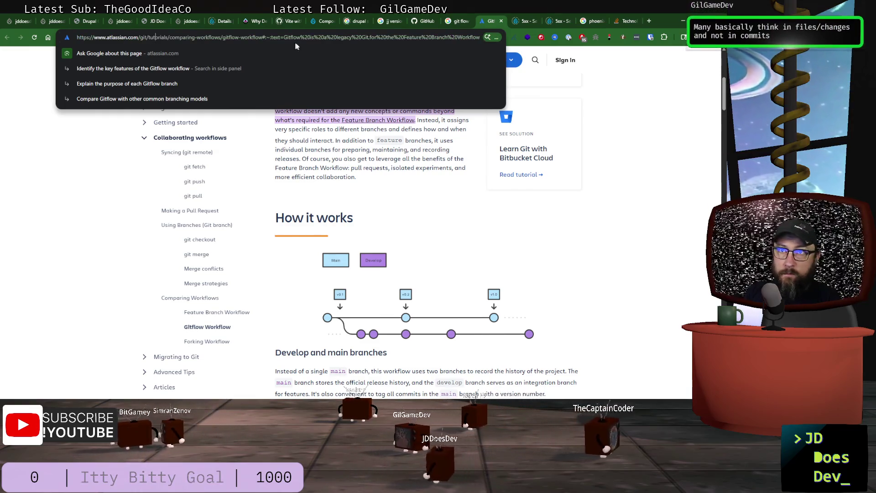
drag(264, 37, 6, 40)
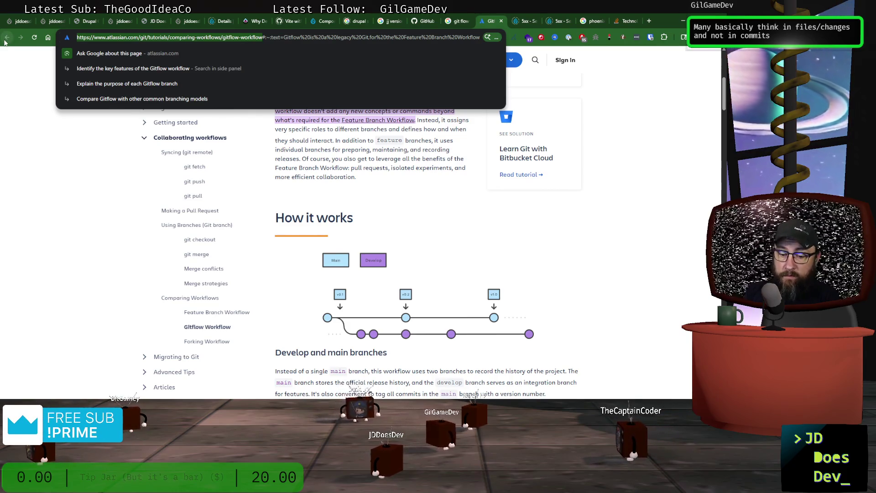
key(BackSpace)
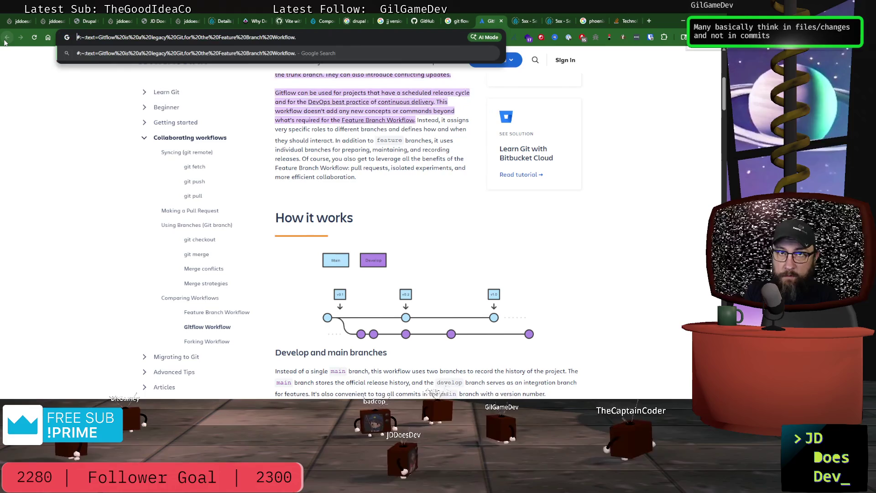
key(ctrl+a)
key(BackSpace)
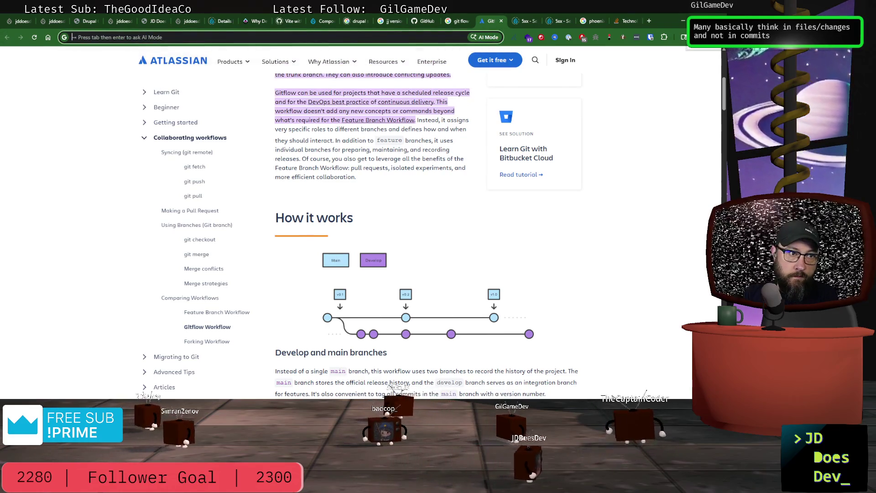
key(Escape)
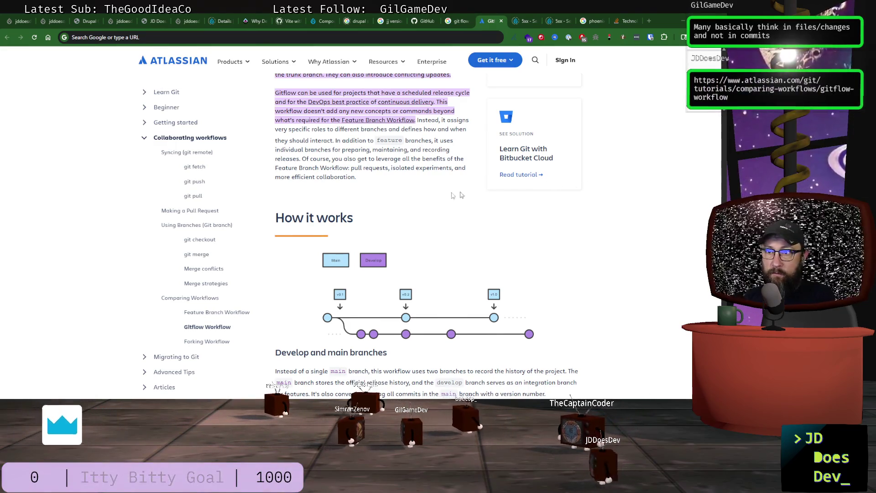
scroll(388, 222, down, 2)
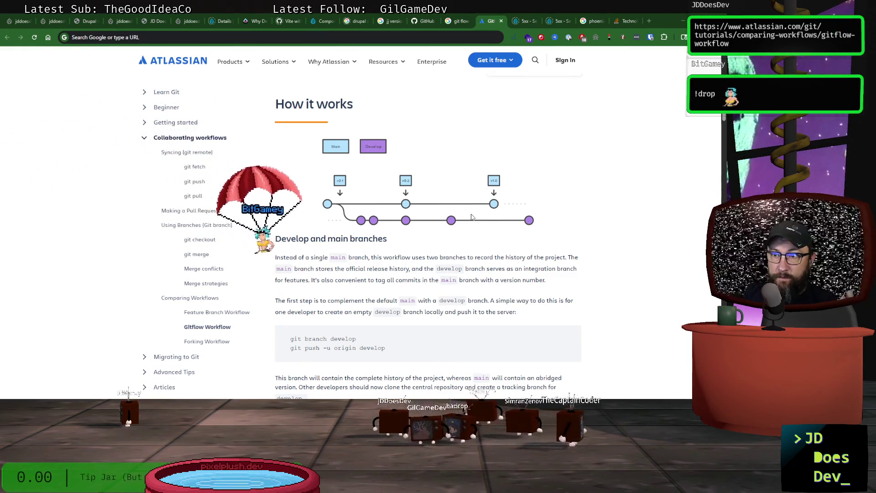
scroll(472, 217, down, 1)
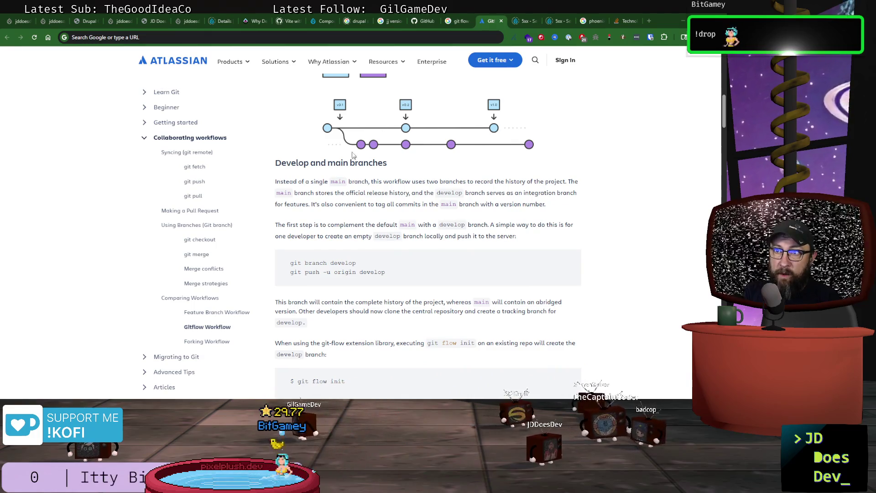
scroll(354, 156, down, 1)
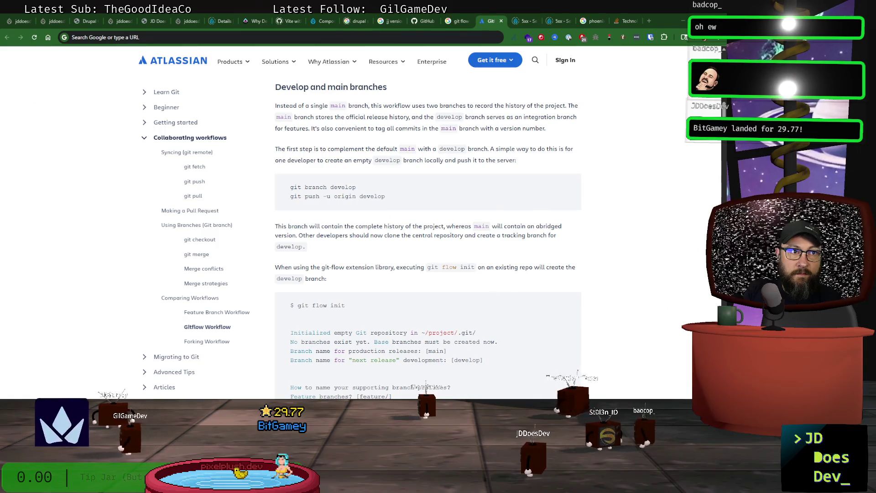
scroll(341, 204, up, 10)
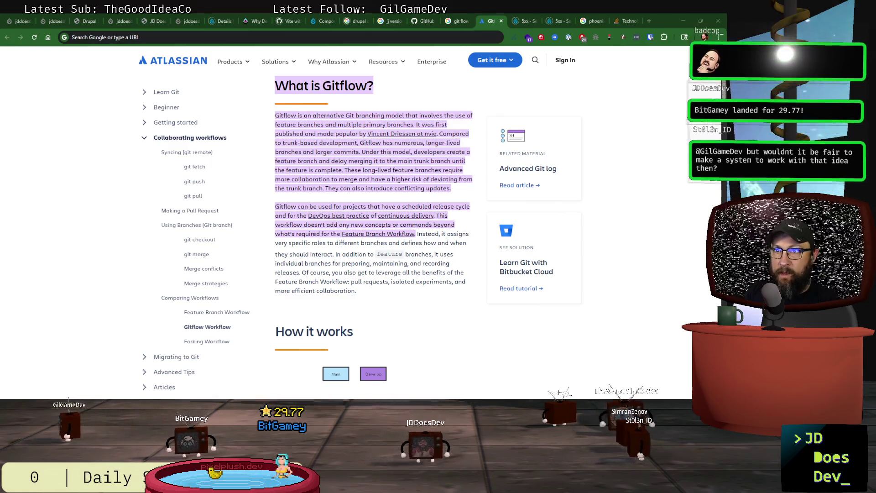
drag(277, 188, 322, 189)
click(323, 189)
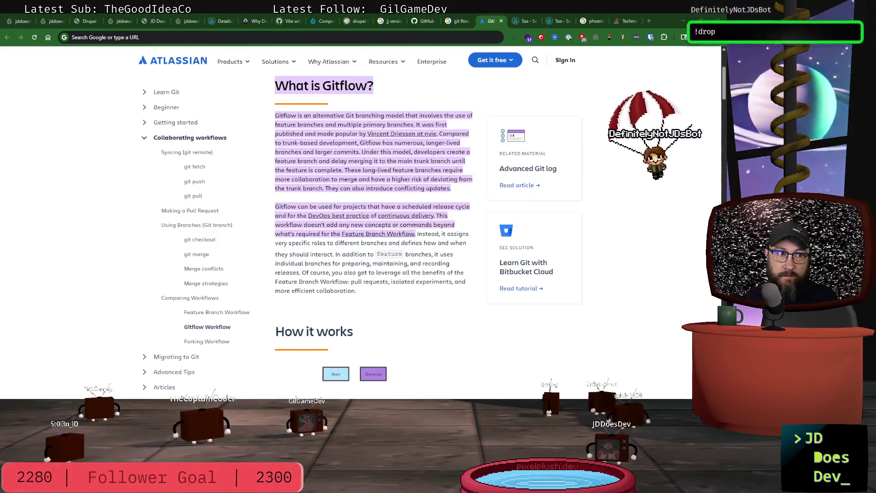
scroll(393, 268, down, 3)
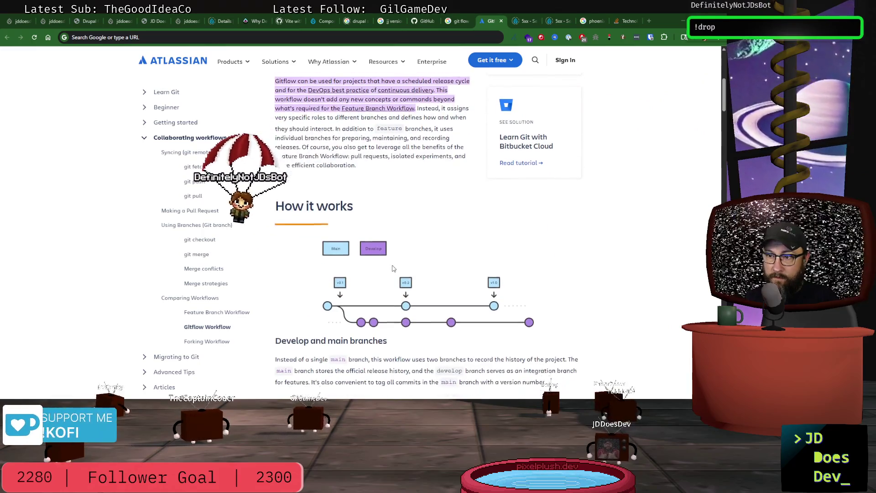
scroll(392, 269, down, 3)
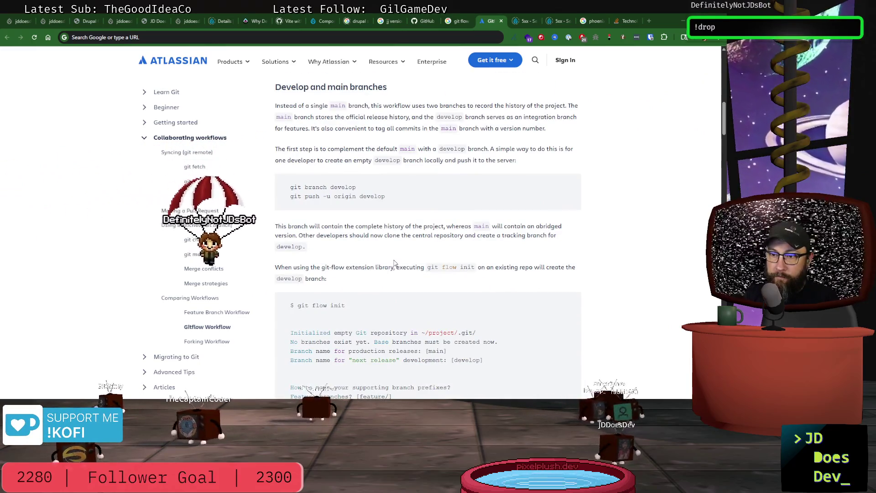
scroll(395, 259, down, 3)
scroll(411, 254, down, 2)
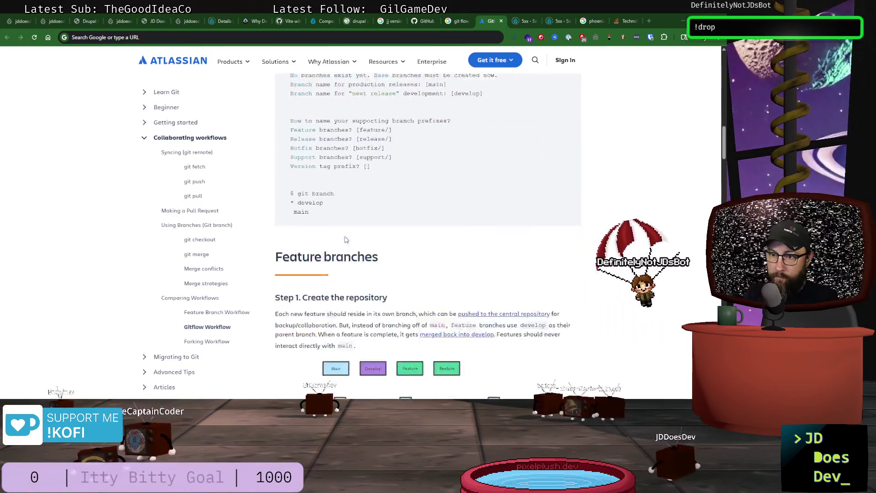
scroll(424, 248, down, 1)
scroll(423, 248, down, 1)
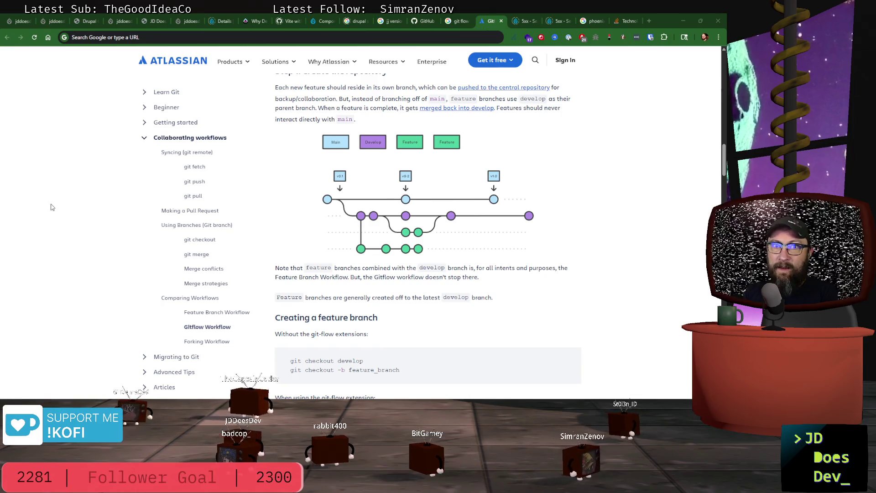
scroll(55, 204, down, 1)
scroll(248, 202, down, 3)
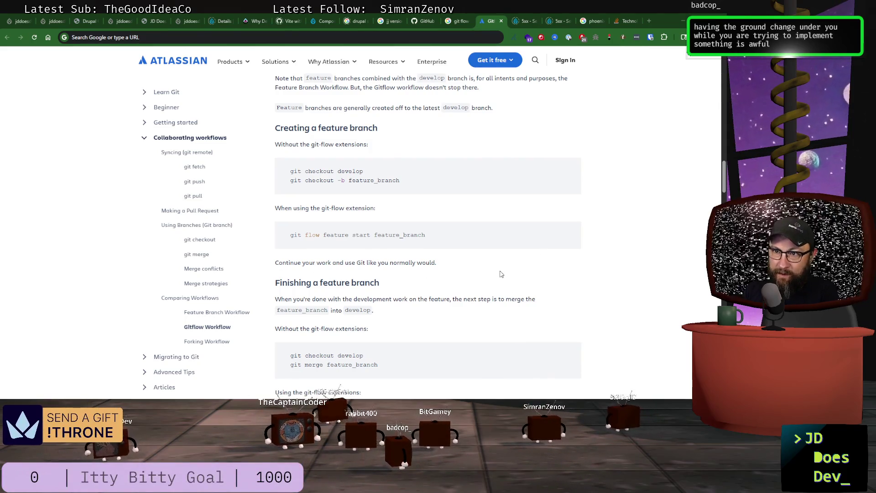
scroll(501, 273, down, 2)
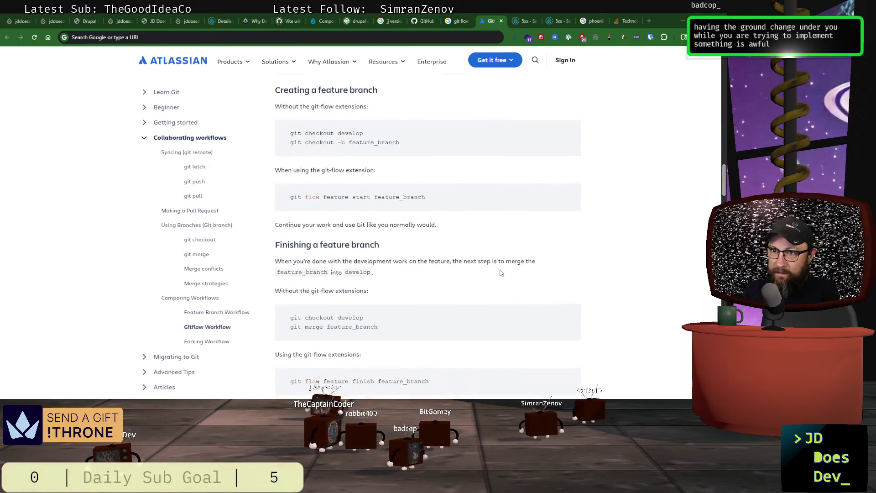
scroll(501, 272, down, 1)
scroll(502, 269, down, 1)
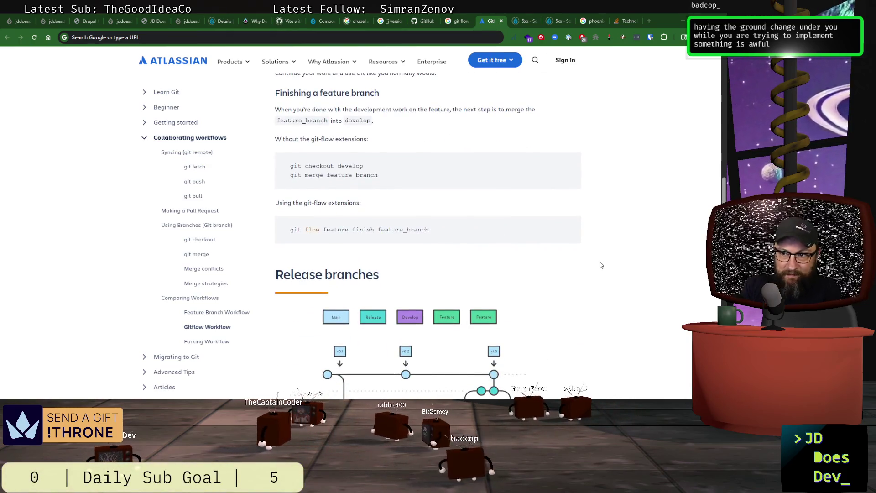
scroll(601, 265, down, 1)
scroll(604, 263, down, 1)
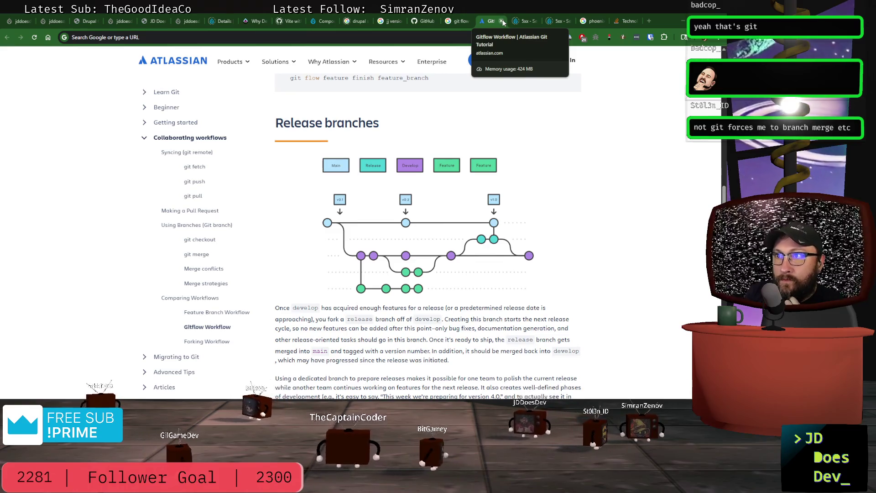
Step: Close the Gitflow tutorial and git flow search tabs, then return to the code editor
click(503, 22)
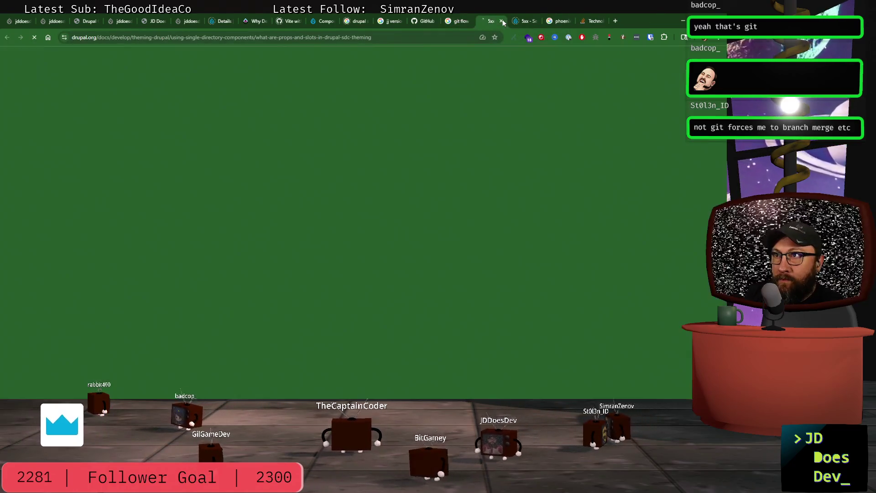
click(451, 21)
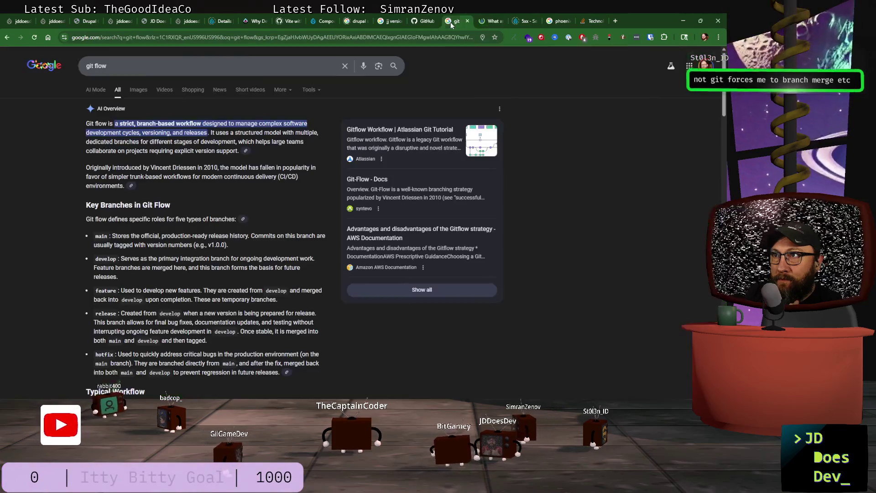
click(469, 21)
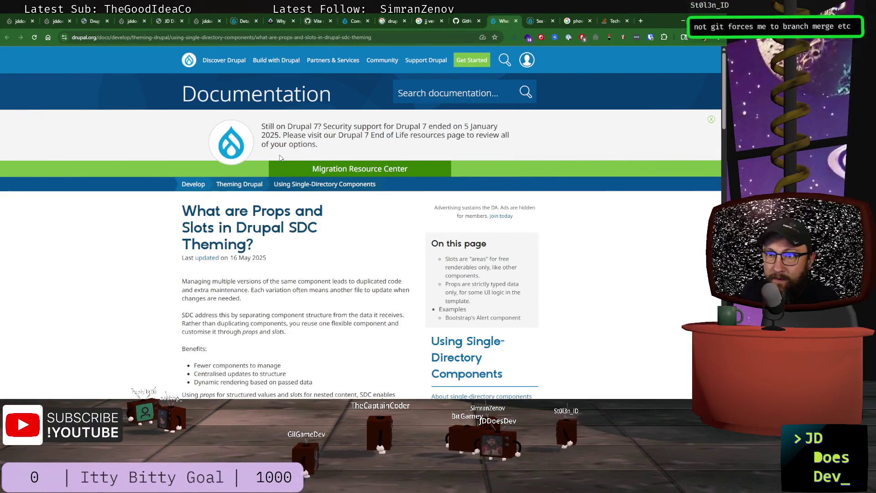
key(alt+Tab)
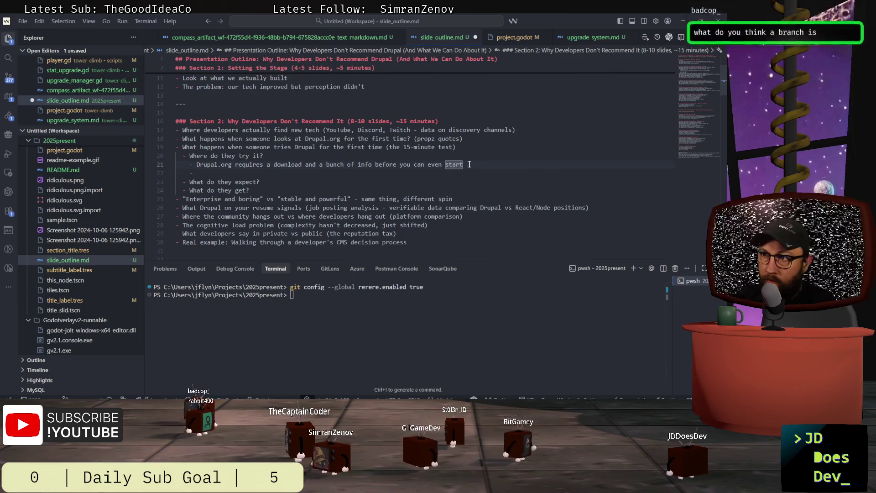
Step: Add a sub-bullet that Drupal Forge lets people try Drupal right away
key(Down)
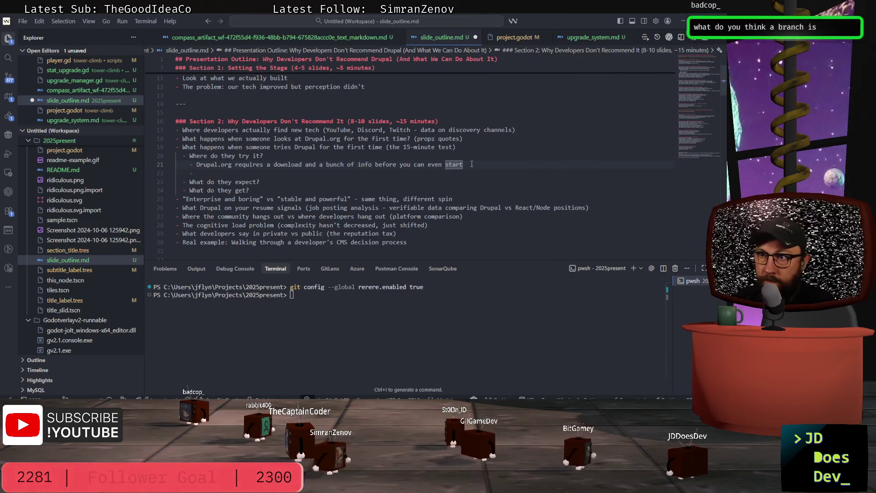
text(- T)
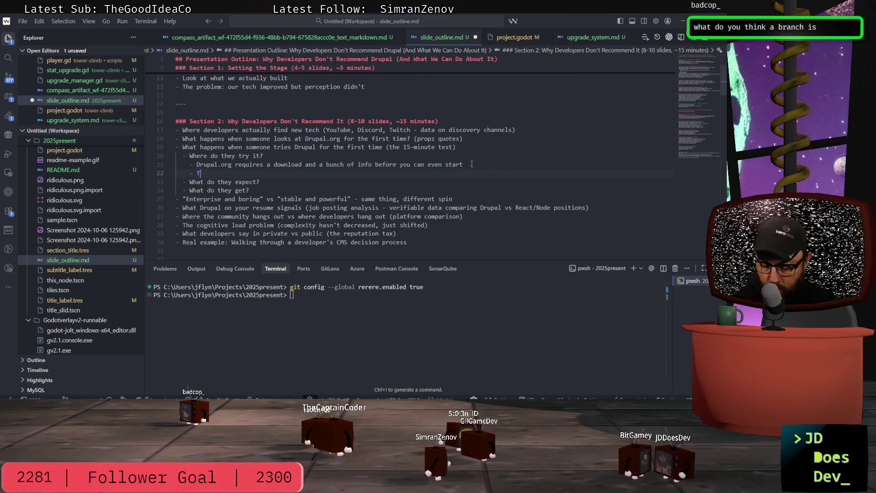
text(s like Dr)
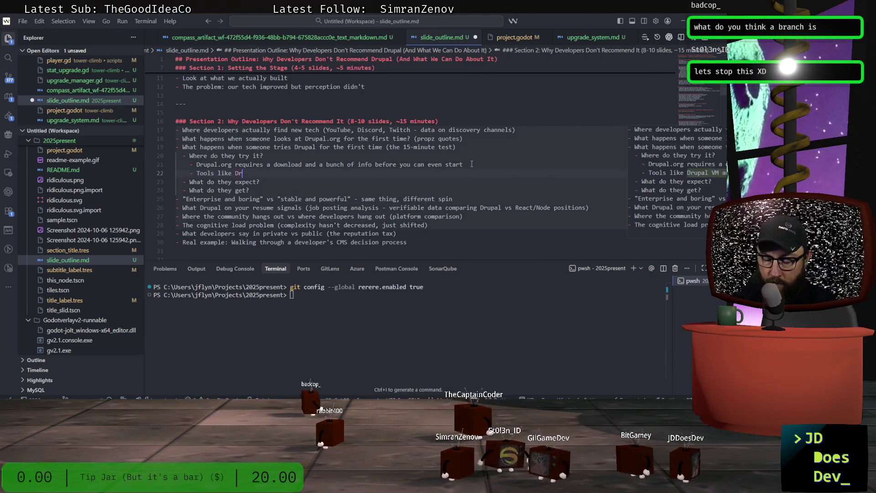
text(upal)
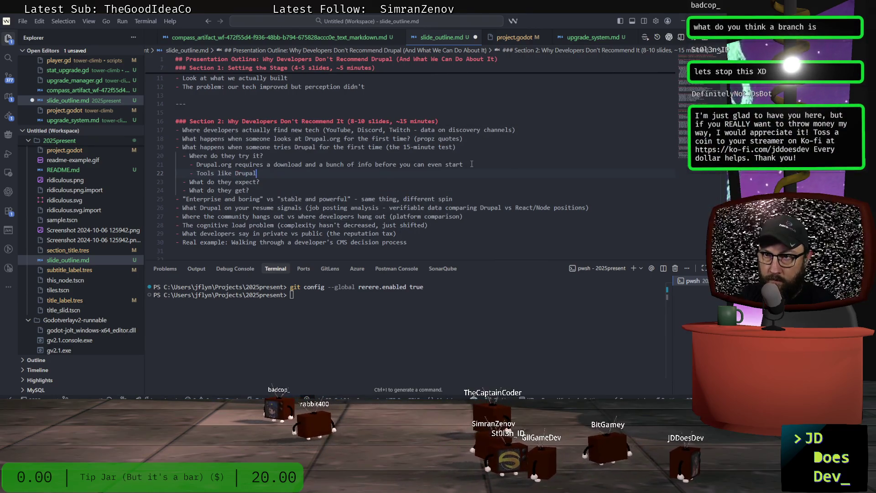
text(ge allow)
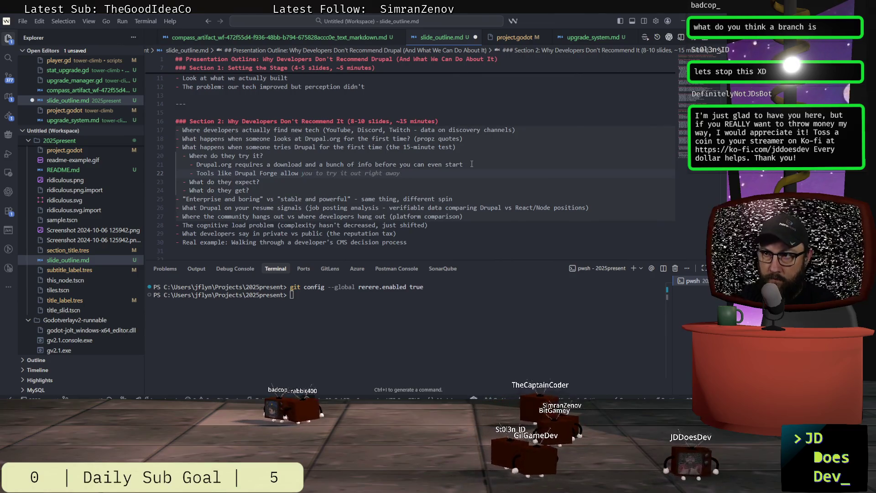
key(Return)
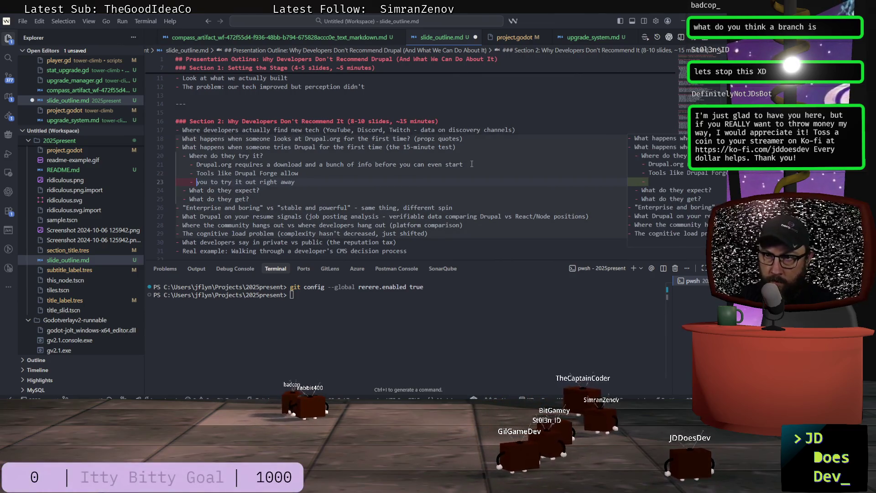
key(BackSpace)
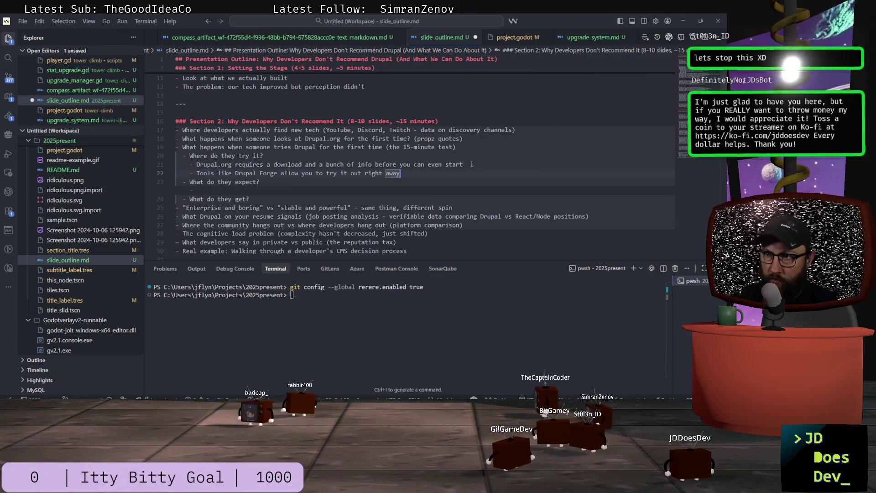
key(End)
key(Return)
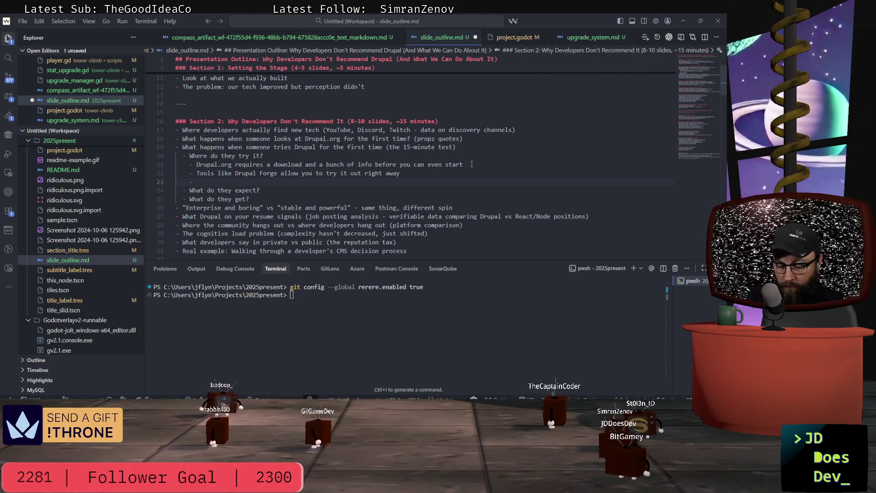
text(Testin)
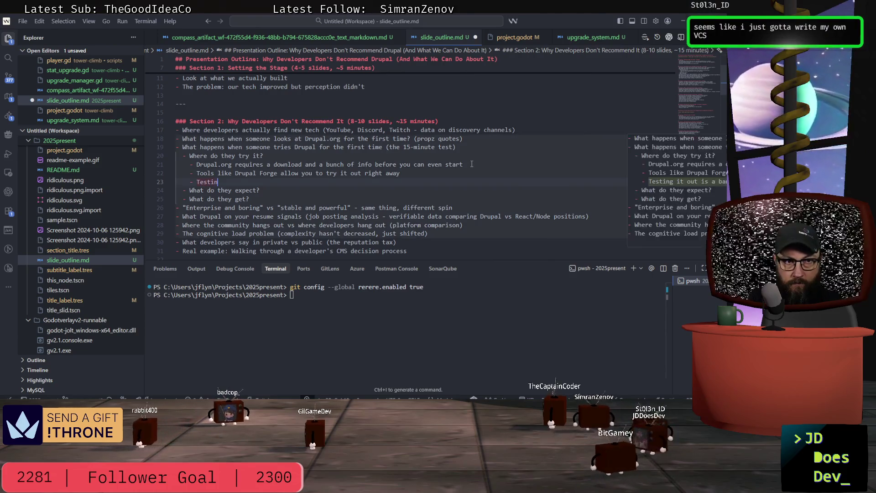
text(g it locall)
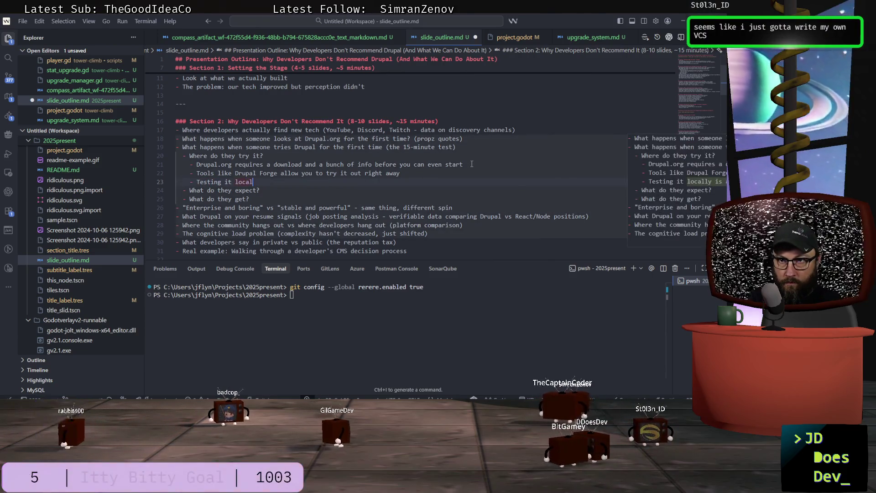
text(y)
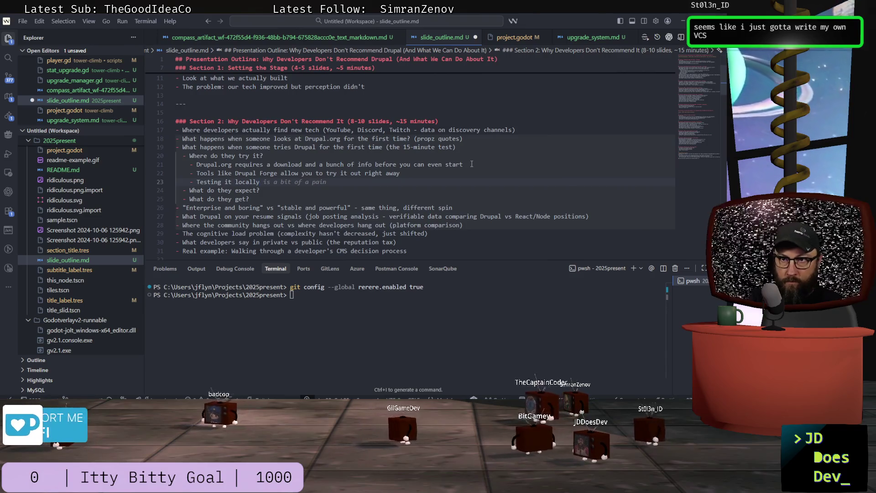
Step: Add a bullet that local testing is painful without a dev environment, starting one under 'What do they expect?'
key(Tab)
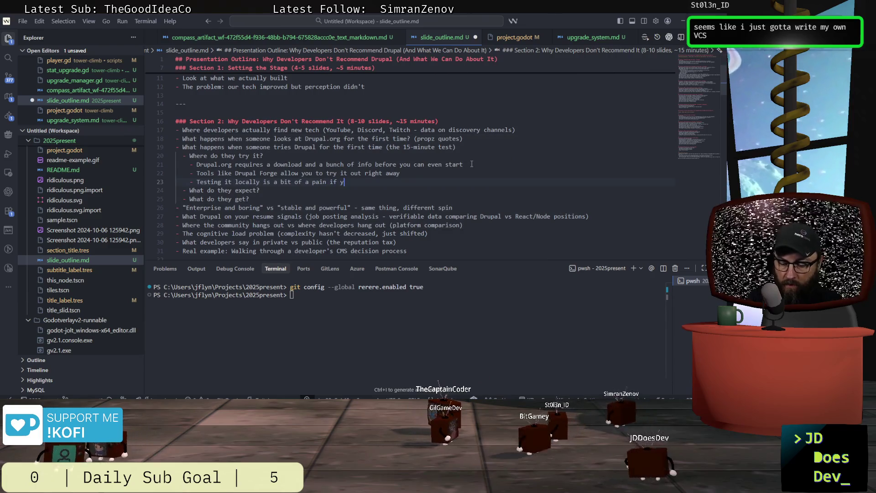
text(don't)
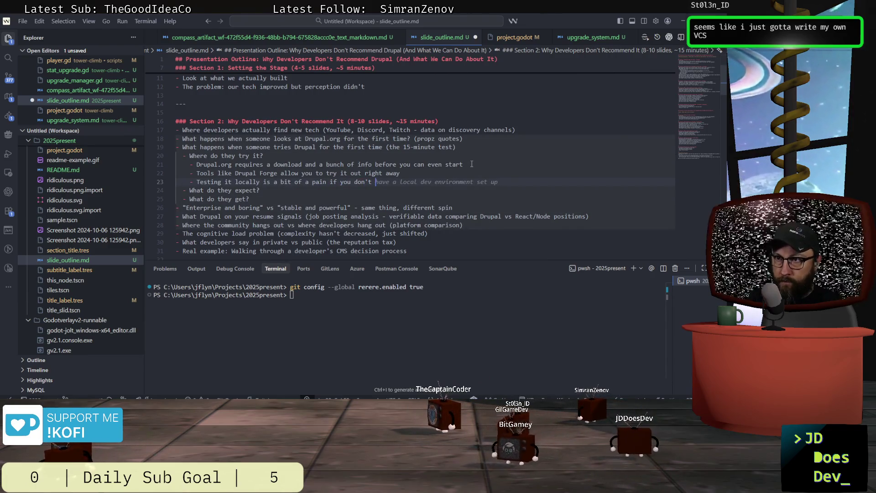
key(Tab)
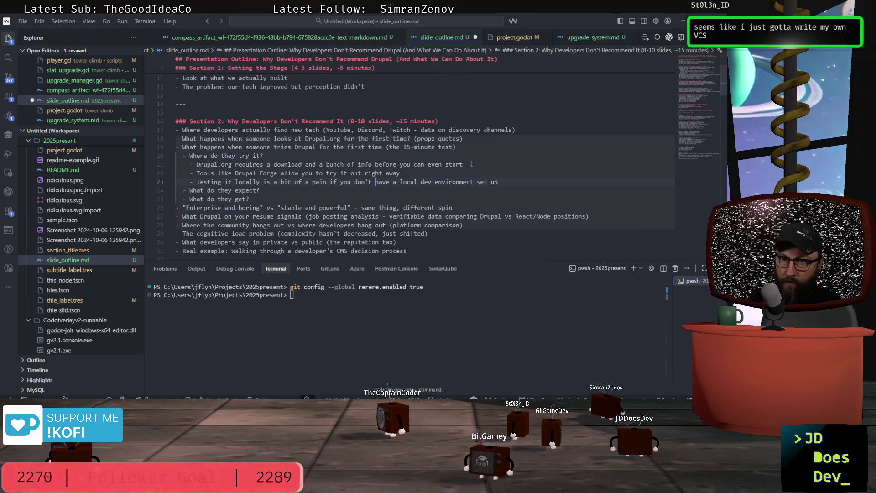
key(Return)
key(Tab)
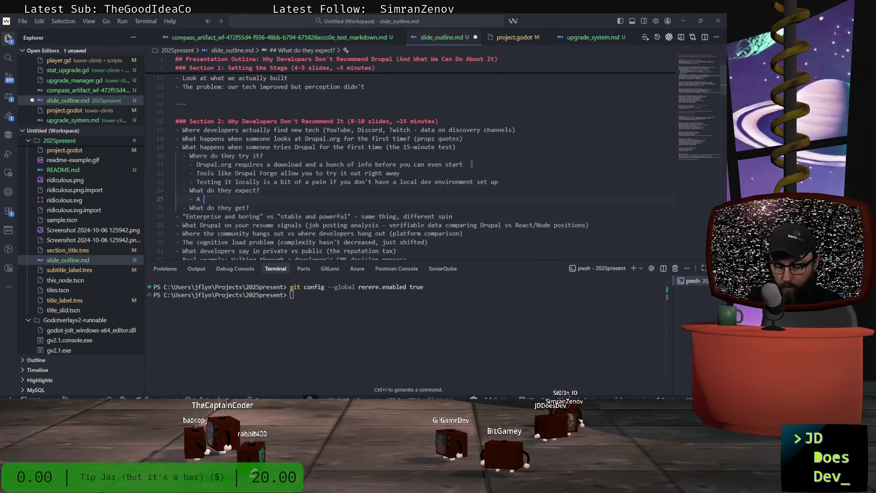
text(A quick)
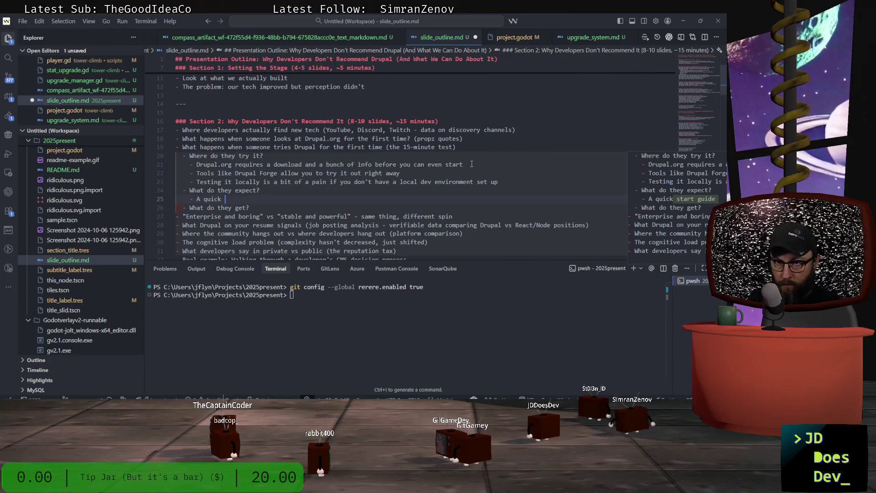
text(demo that they)
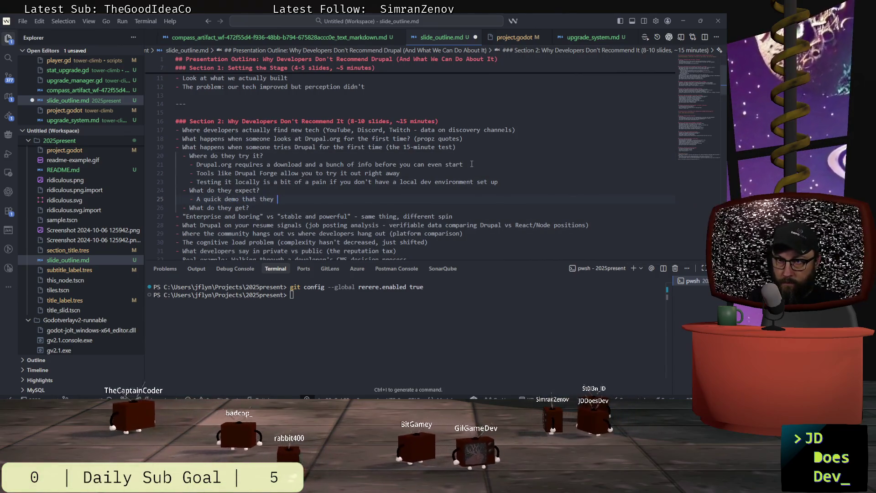
text( can use to )
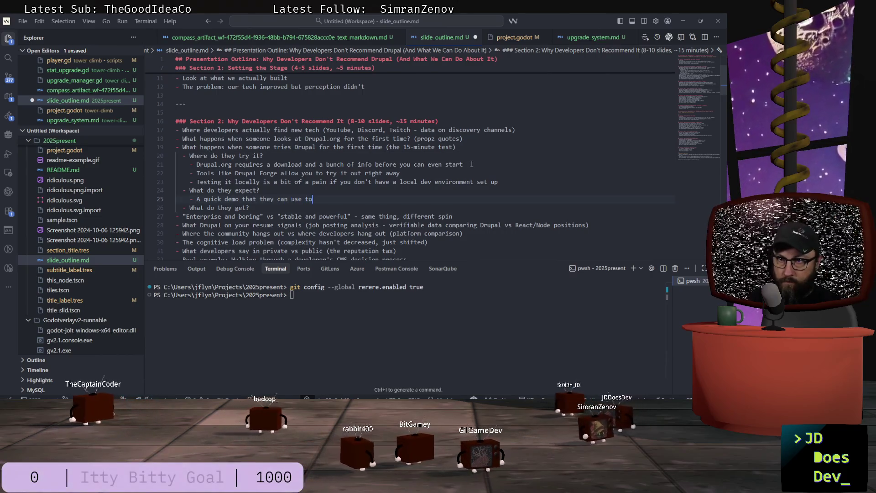
text(t)
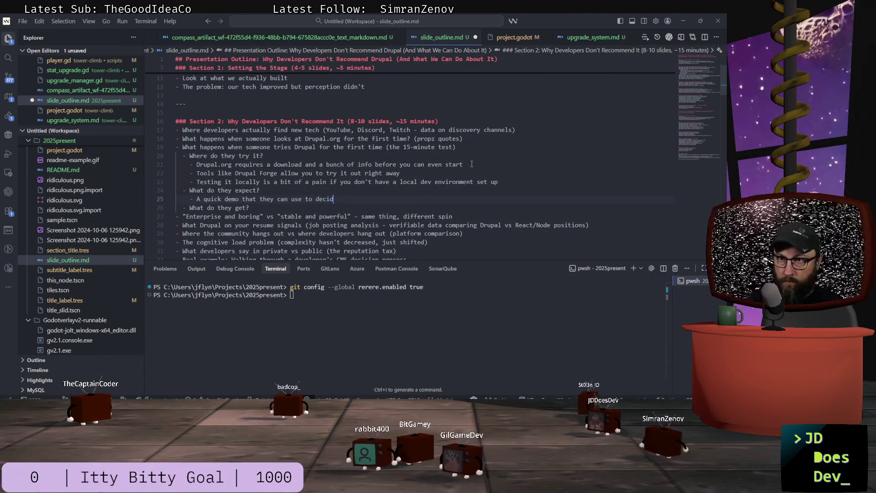
text(e if they want ot)
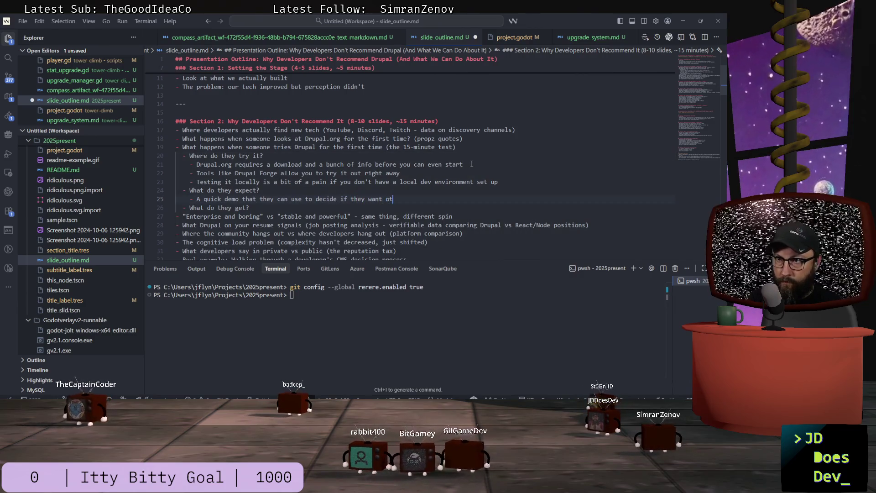
text(o pass it on)
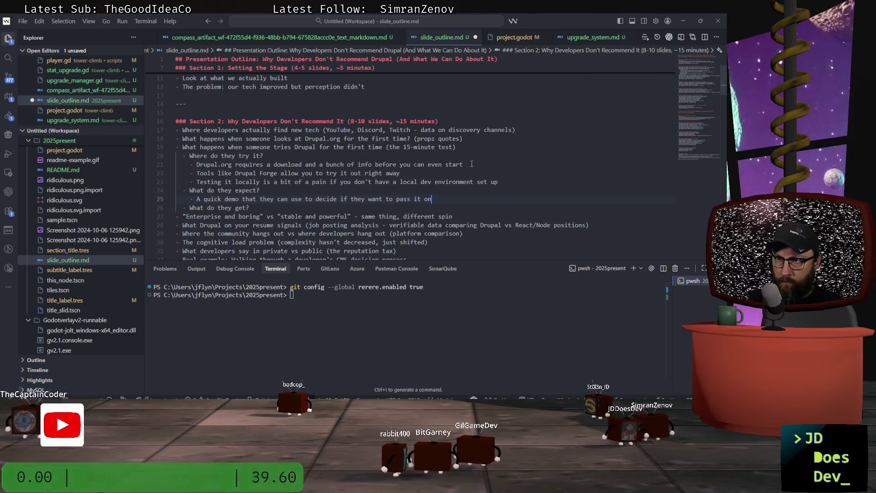
text( to someone)
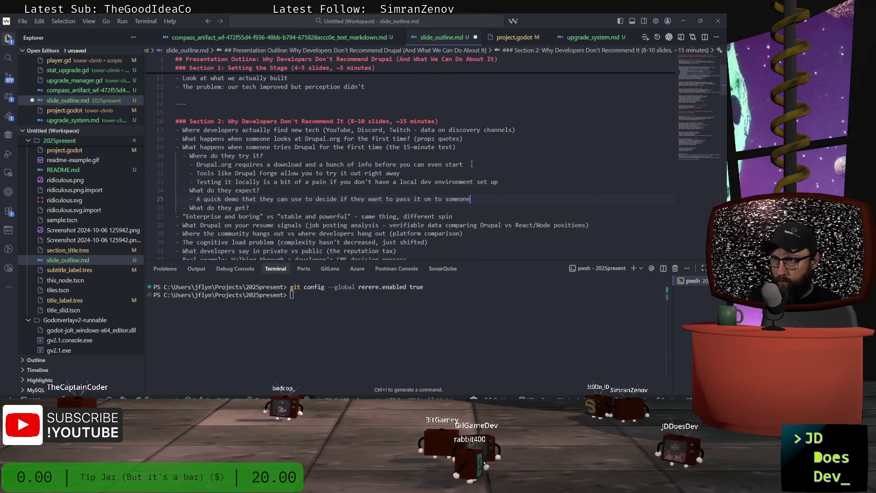
text( who makes decisions)
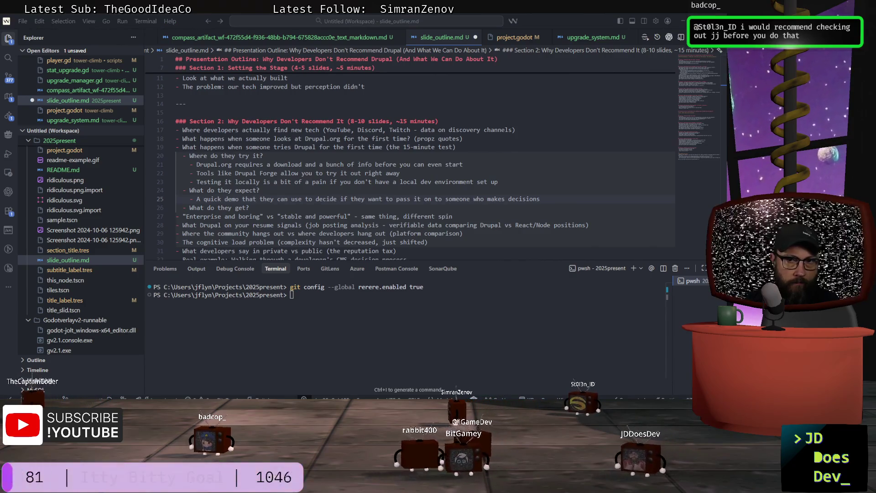
Step: Note a quick demo to pass to decision-makers, then begin a sub-bullet under 'What do they get?'
click(267, 207)
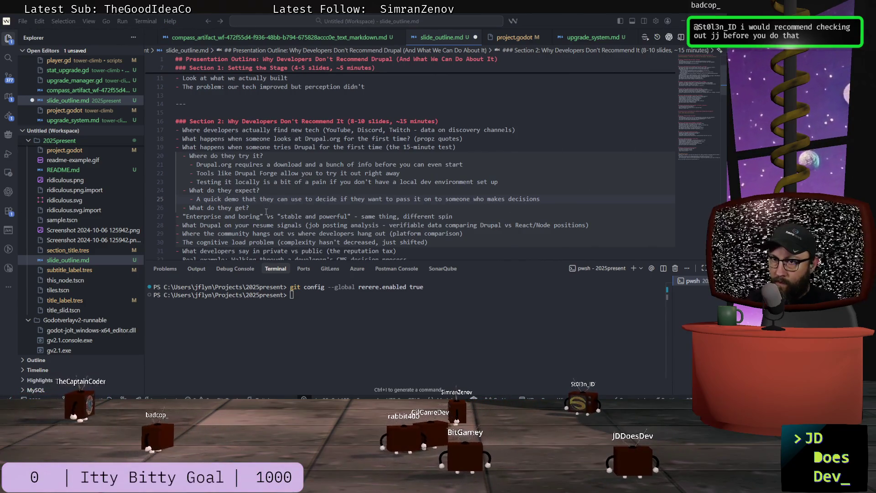
key(Return)
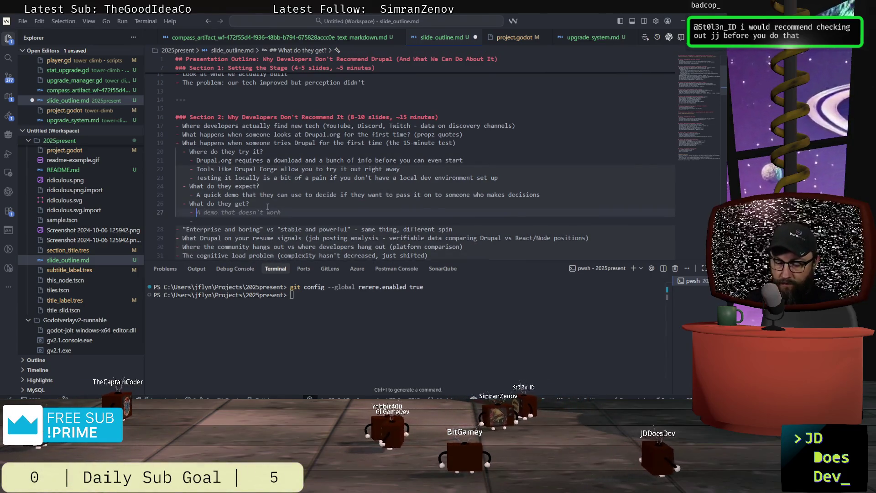
text(Have to enter a)
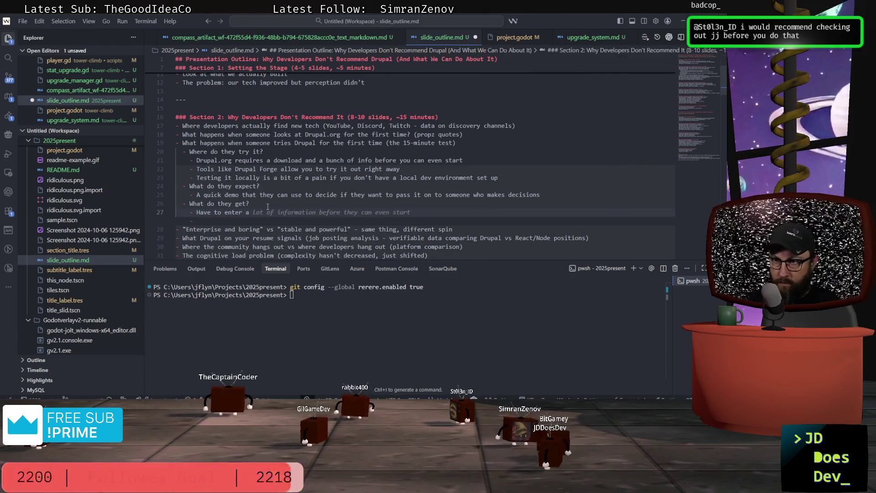
Step: Note users must enter lots of information before starting, and save slide_outline.md
key(Tab)
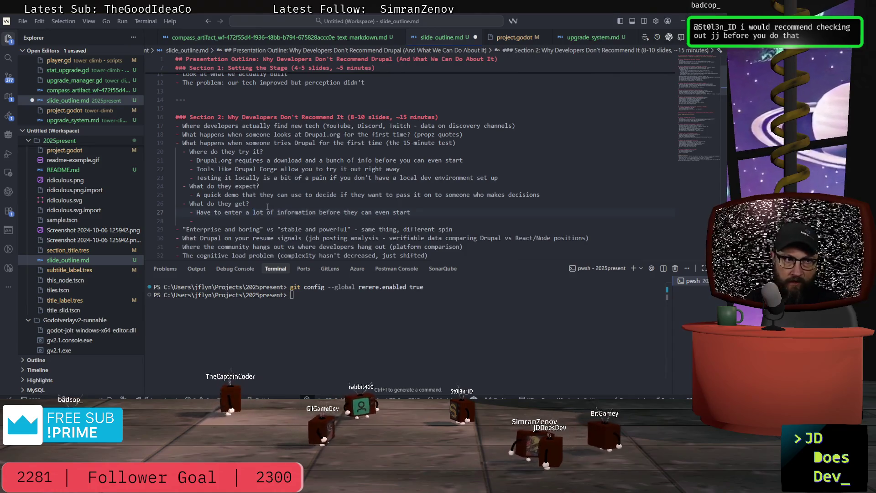
key(ctrl+Left)
key(ctrl+Left)
key(ctrl+Left)
key(BackSpace)
key(BackSpace)
text(a)
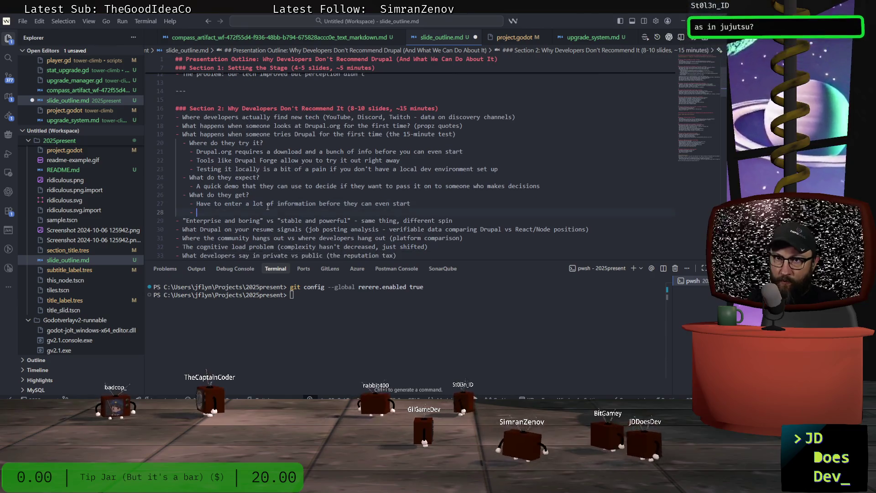
key(Down)
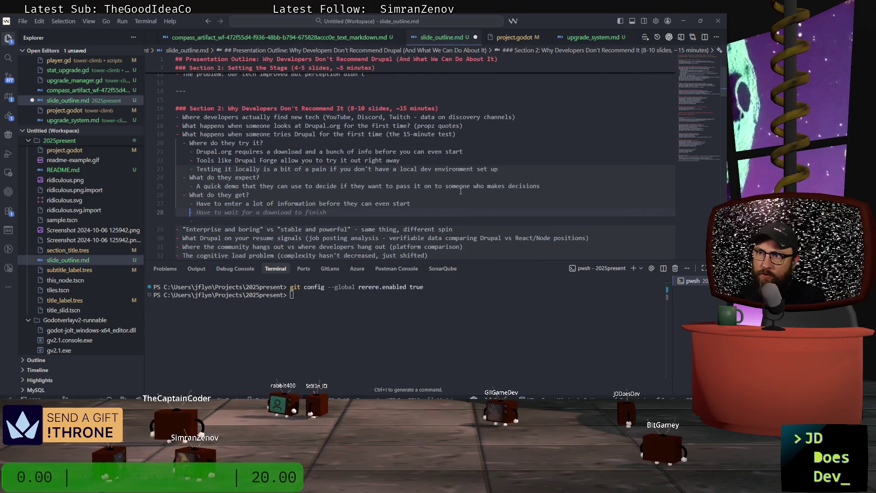
key(ctrl+s)
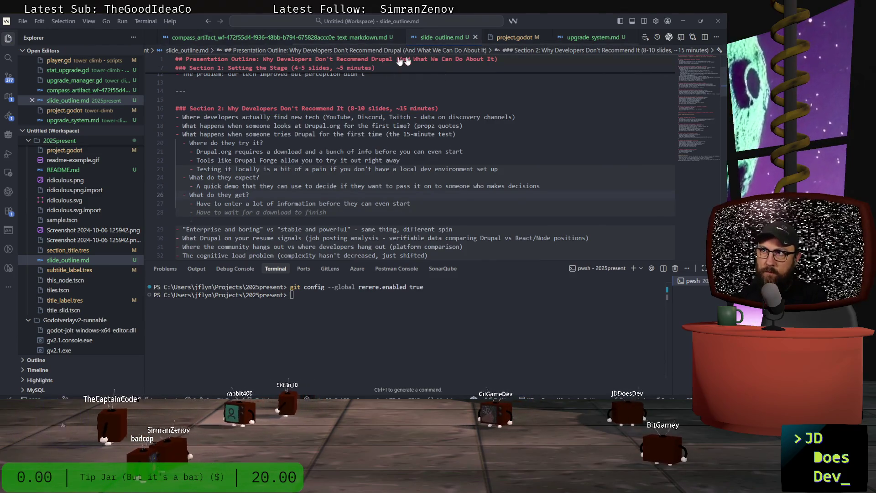
scroll(333, 40, up, 2)
scroll(335, 42, up, 2)
scroll(335, 43, up, 2)
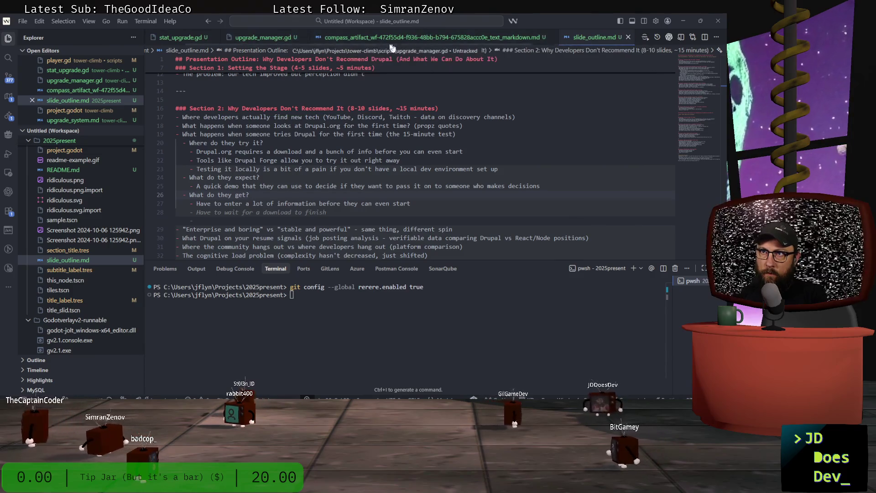
scroll(337, 44, up, 2)
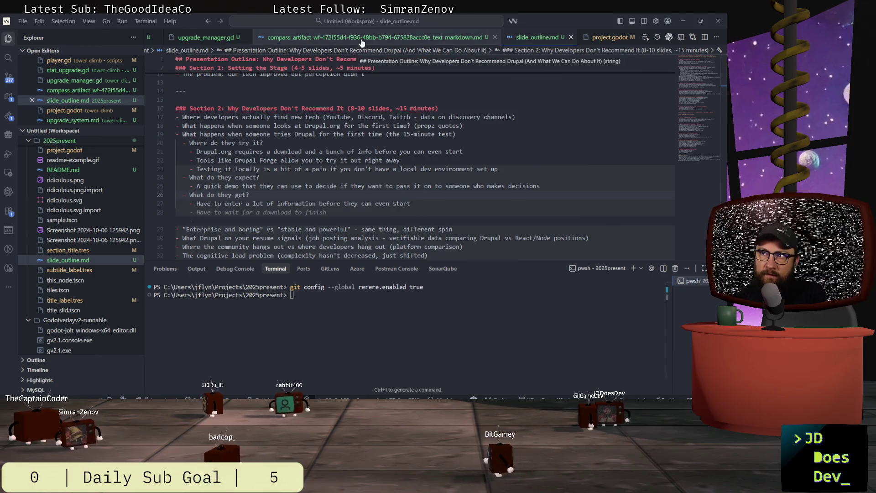
Step: Review the Florida DrupalCamp 'Why Developers Don't Choose Drupal' session page, then return to the outline
key(alt+Tab)
click(406, 147)
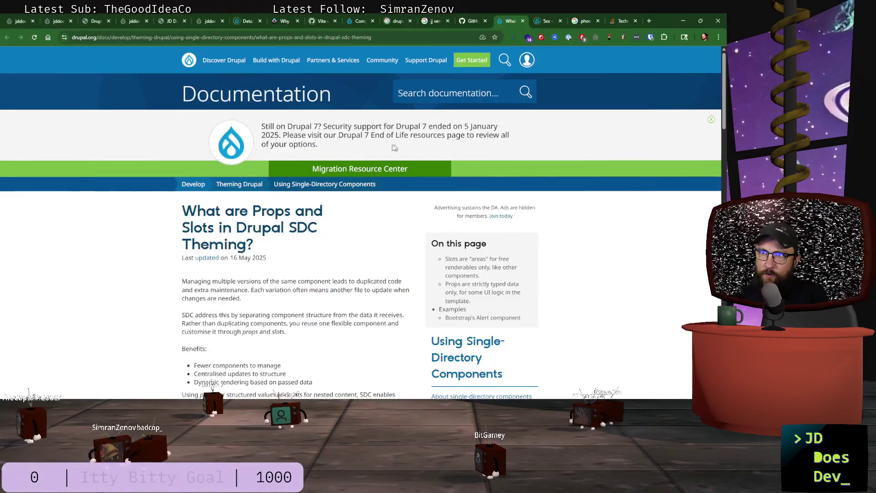
click(285, 21)
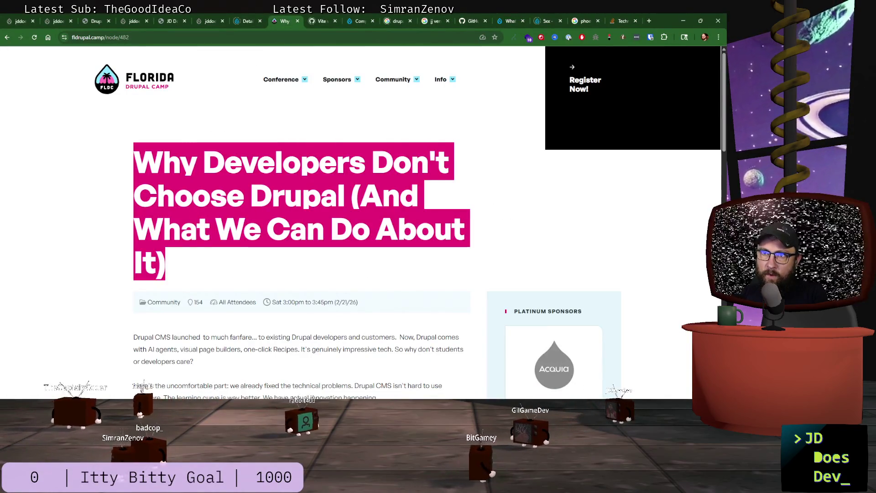
key(alt+Tab)
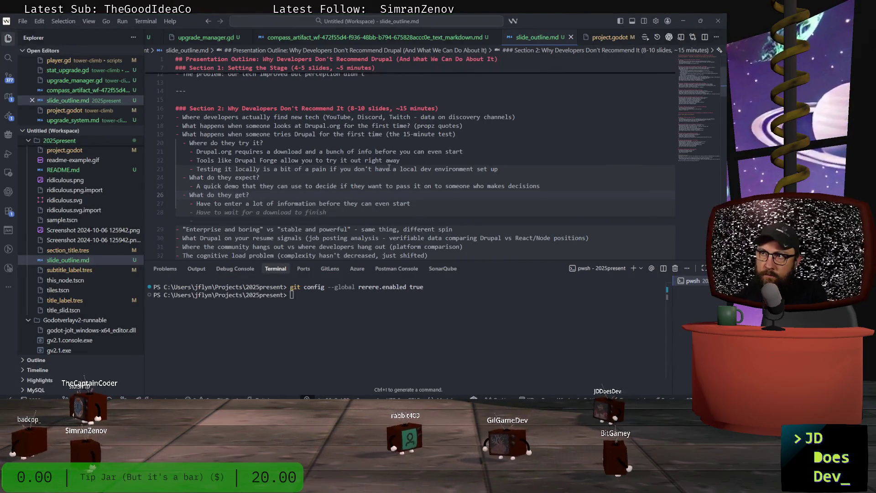
scroll(274, 218, up, 3)
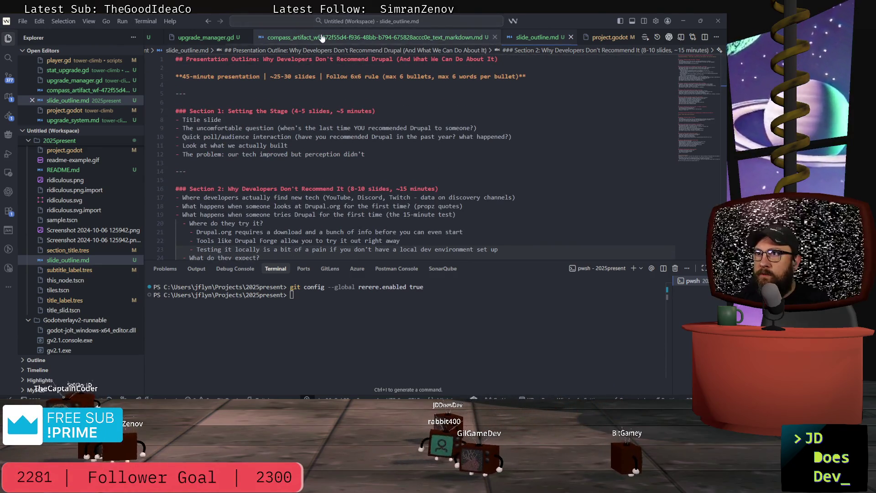
Step: Show the compass_artifact research notes scrolled to '## 6. Drupal Usage Statistics'
click(383, 37)
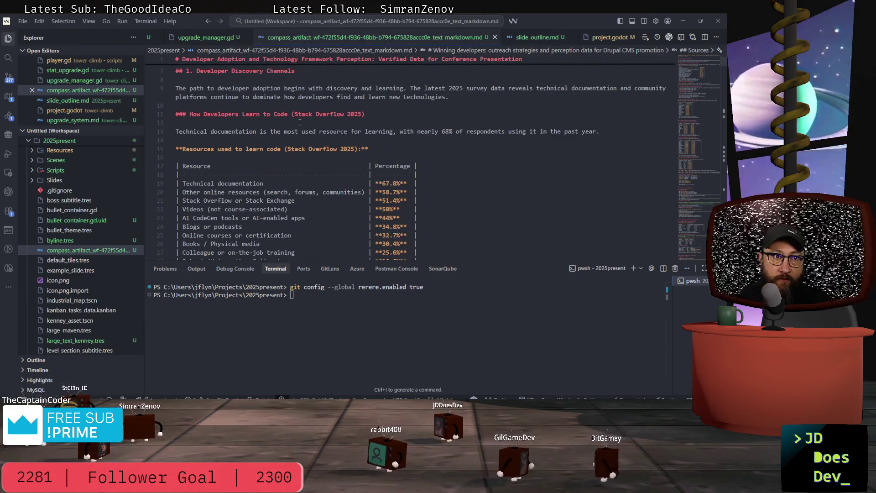
scroll(300, 122, down, 3)
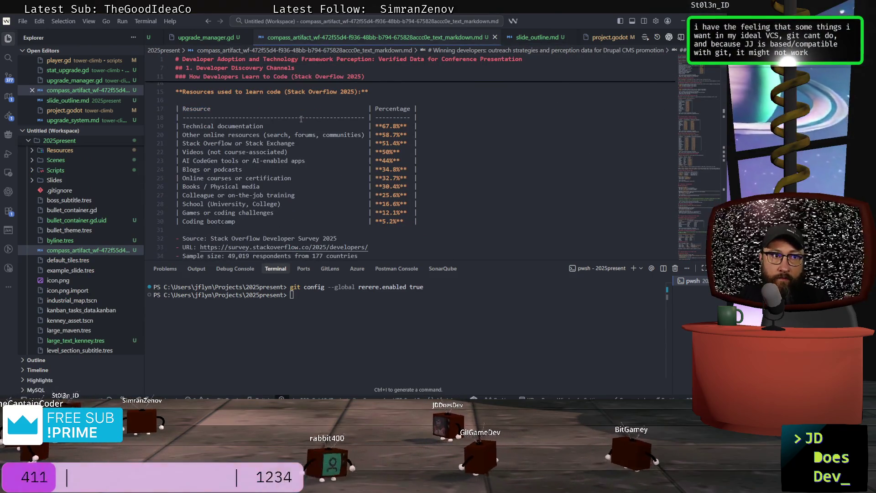
scroll(301, 119, down, 4)
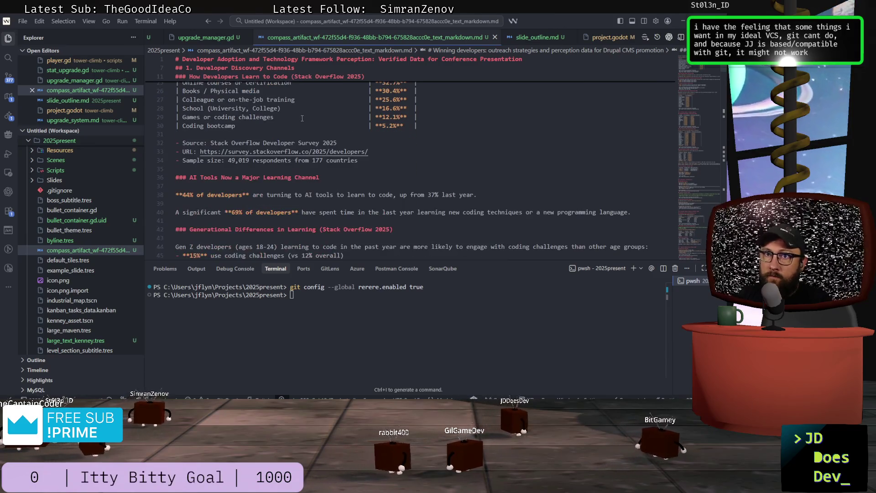
scroll(302, 117, down, 2)
scroll(304, 116, down, 4)
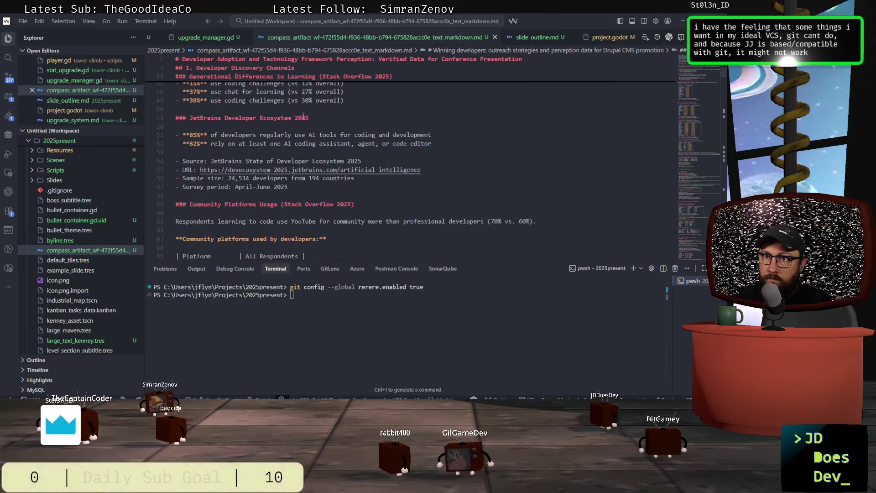
scroll(304, 115, down, 4)
scroll(308, 116, down, 5)
scroll(314, 117, down, 5)
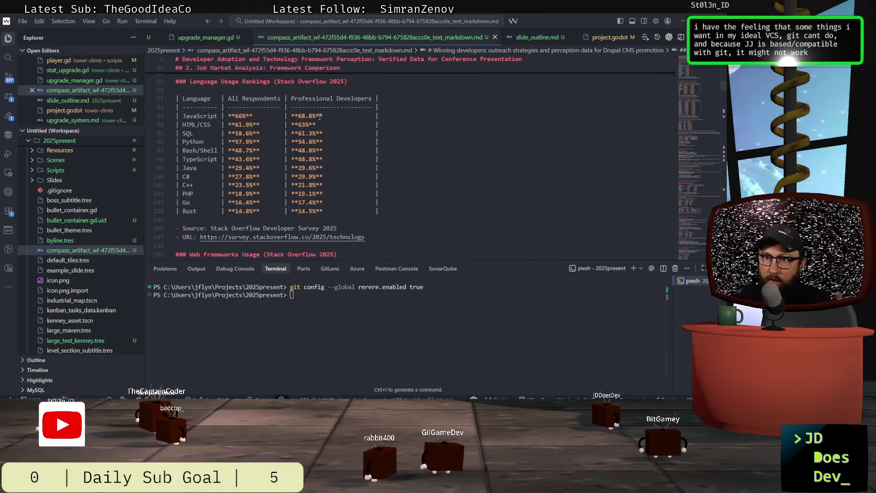
scroll(319, 116, down, 6)
scroll(319, 117, down, 5)
scroll(321, 114, down, 8)
scroll(322, 111, down, 1)
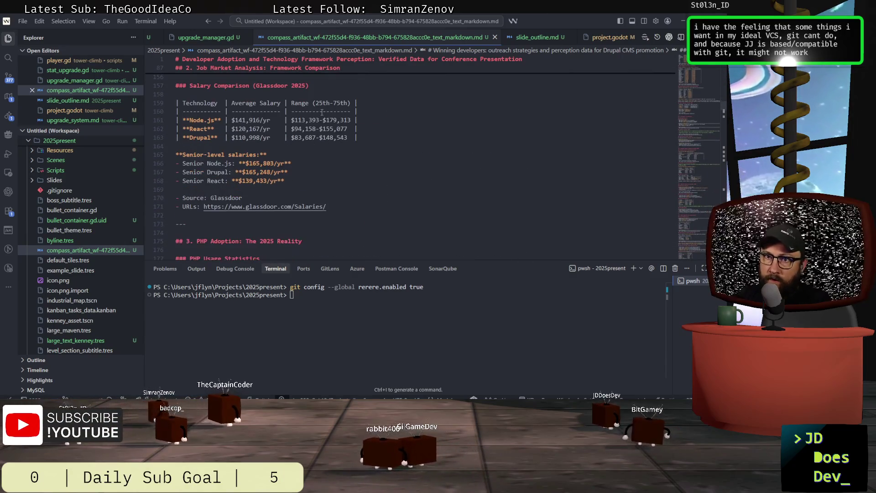
scroll(322, 111, down, 6)
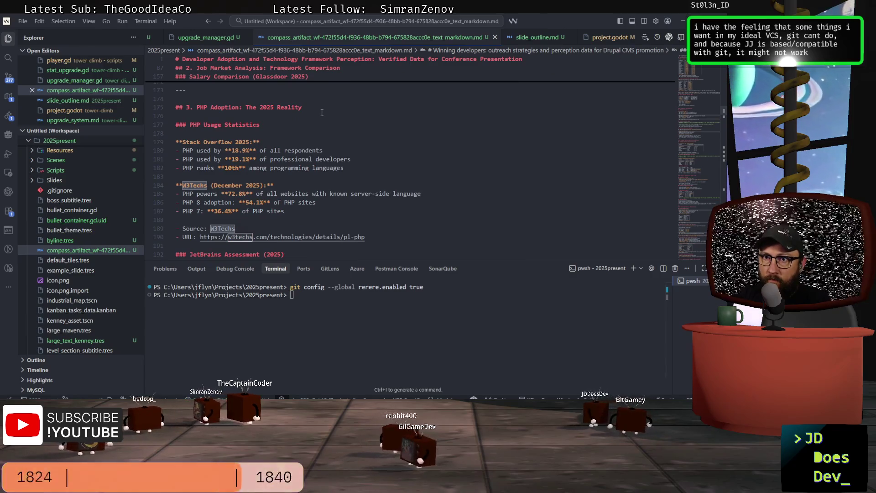
scroll(322, 112, down, 1)
scroll(322, 112, down, 4)
scroll(322, 112, down, 3)
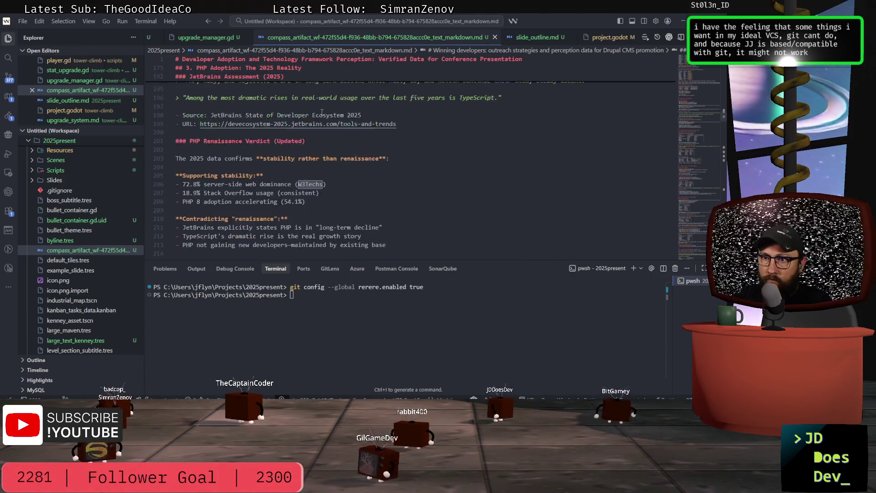
scroll(322, 112, down, 3)
scroll(323, 113, down, 4)
scroll(321, 117, down, 1)
scroll(320, 118, down, 2)
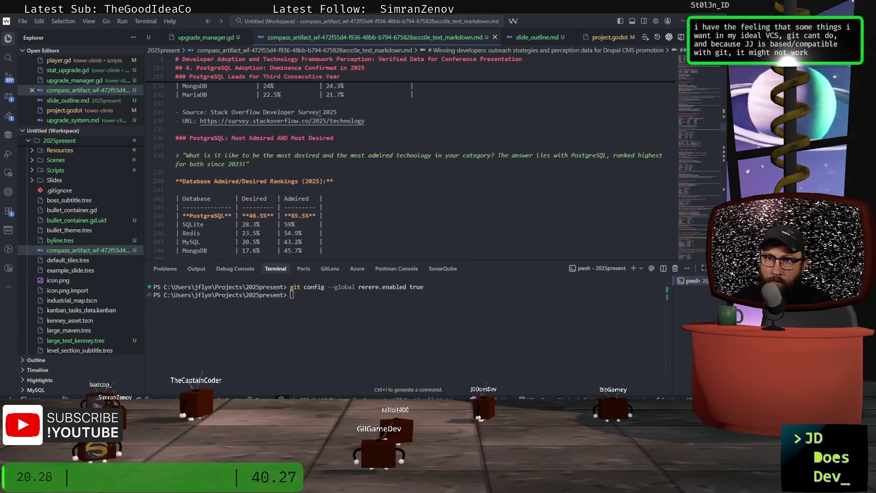
scroll(320, 117, down, 3)
scroll(320, 114, down, 1)
scroll(319, 113, down, 2)
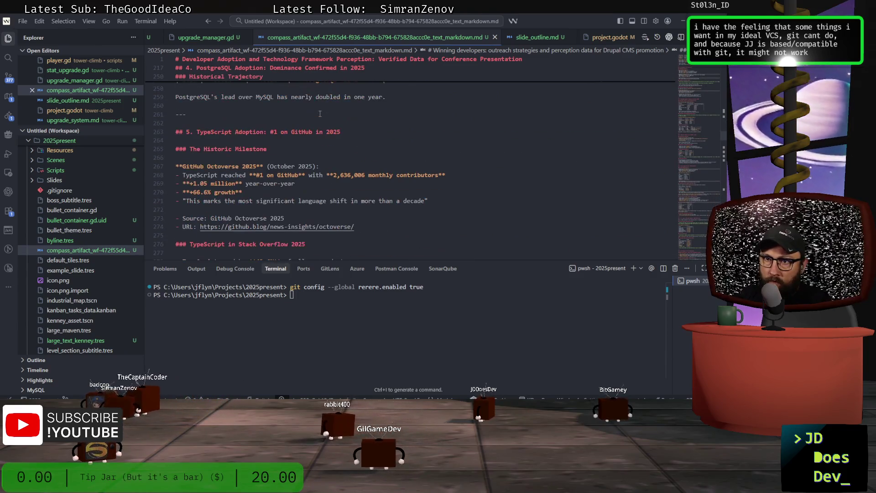
scroll(320, 114, down, 2)
scroll(319, 114, down, 1)
scroll(319, 113, down, 1)
scroll(319, 114, down, 1)
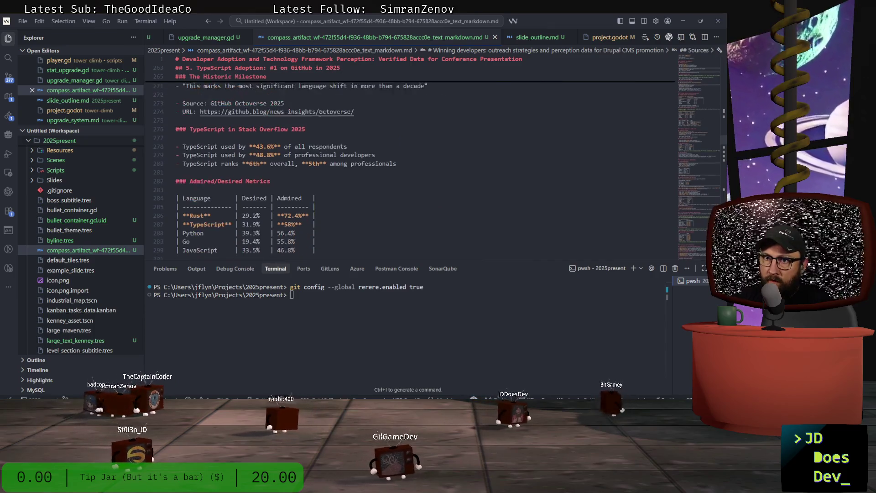
scroll(319, 114, down, 1)
scroll(320, 114, down, 3)
scroll(319, 113, down, 2)
scroll(319, 113, down, 2)
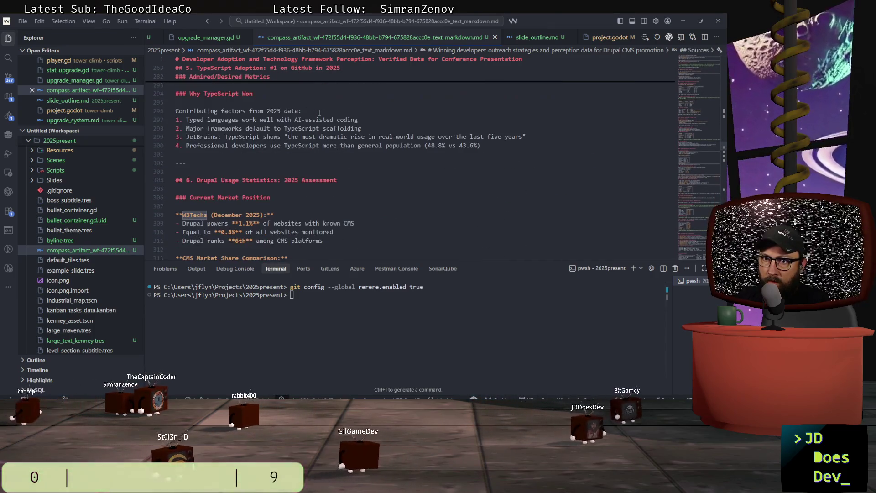
scroll(318, 112, down, 2)
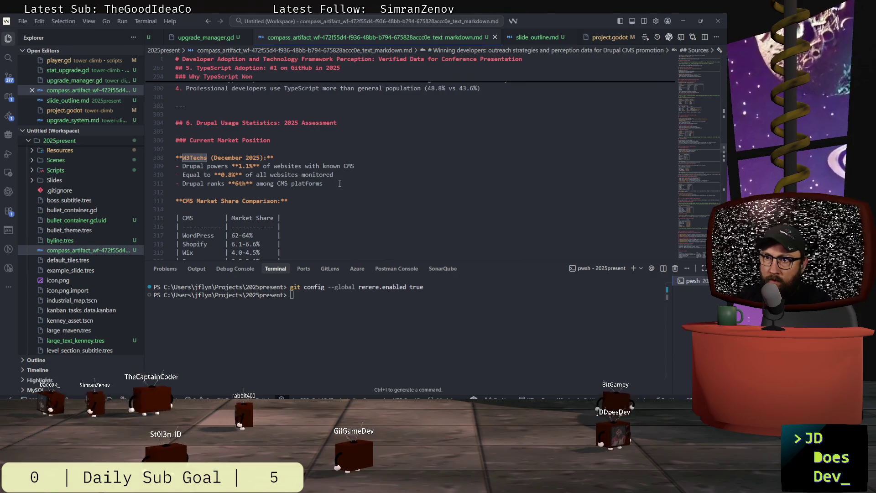
scroll(340, 184, down, 2)
scroll(338, 188, up, 1)
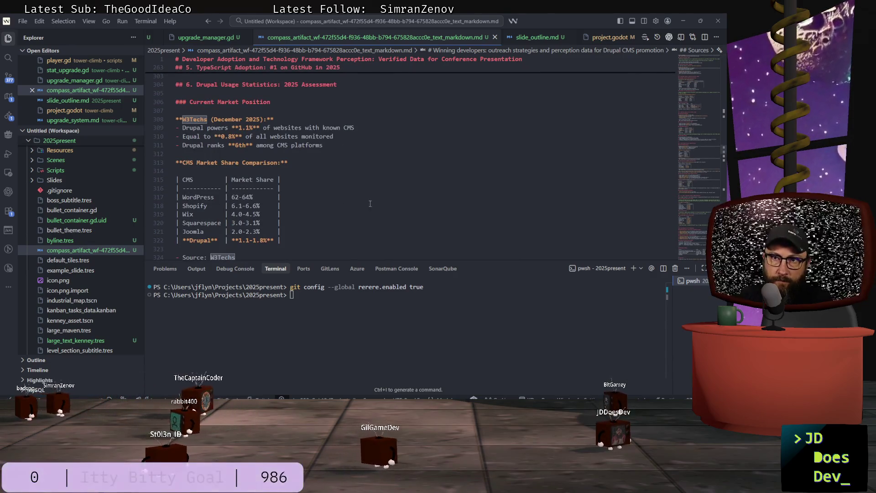
Step: Highlight the Drupal market position figures on lines 310–311, then reach the Enterprise Stronghold ranking table
drag(323, 146, 182, 146)
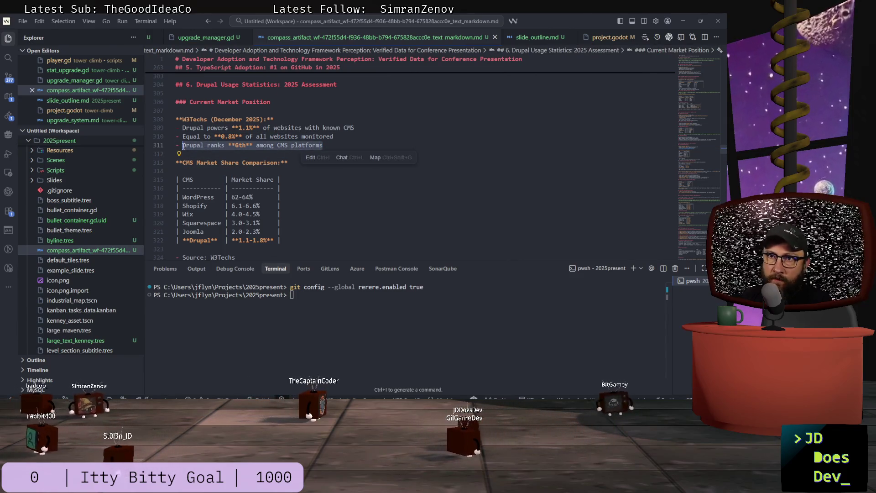
click(182, 145)
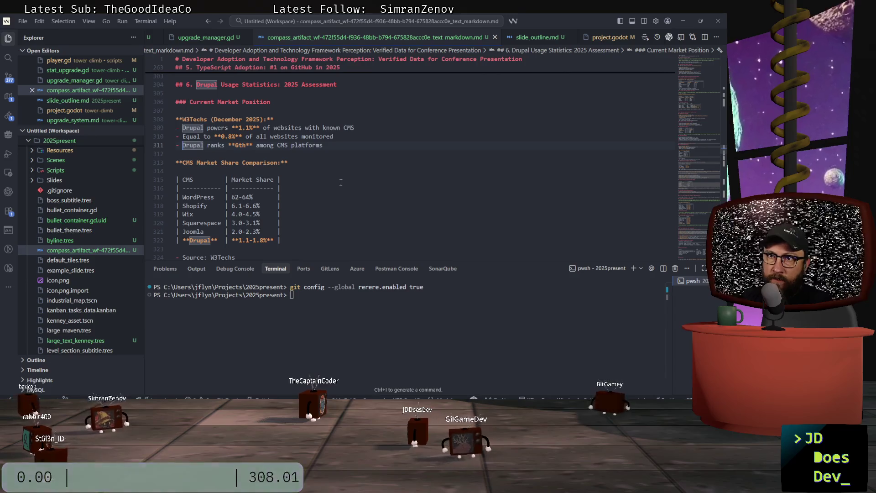
scroll(248, 119, down, 2)
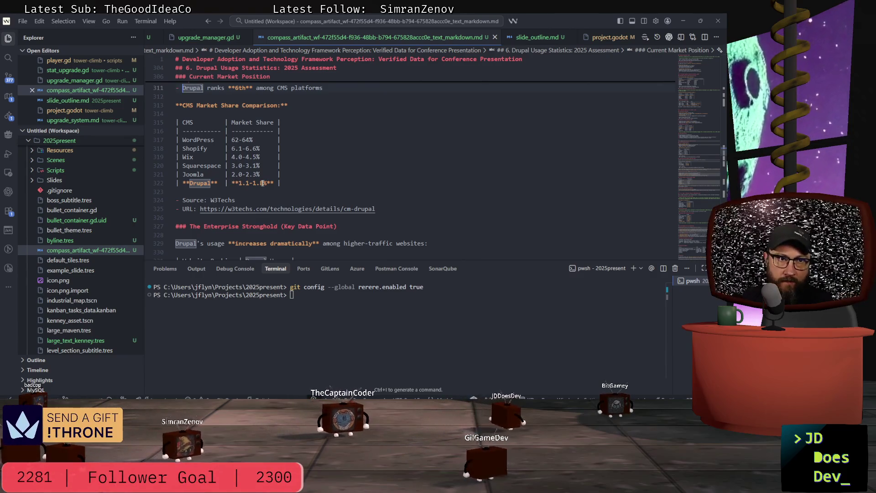
scroll(382, 191, down, 1)
scroll(382, 191, down, 2)
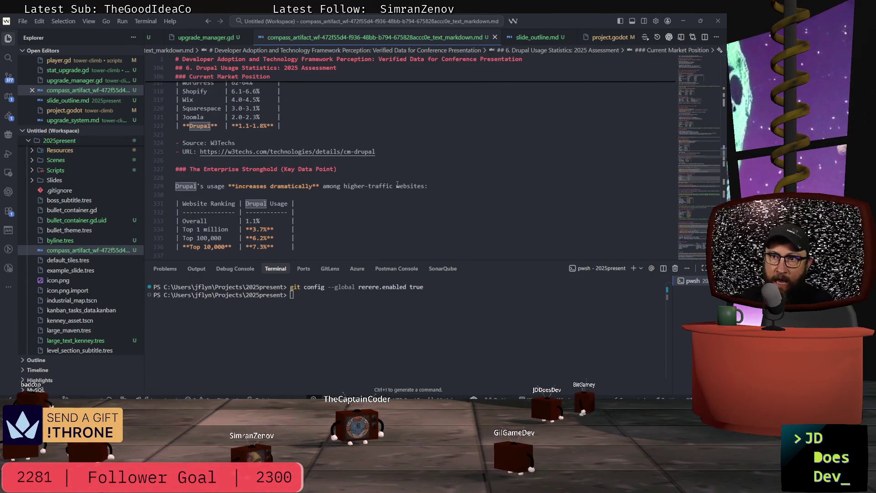
scroll(247, 186, down, 1)
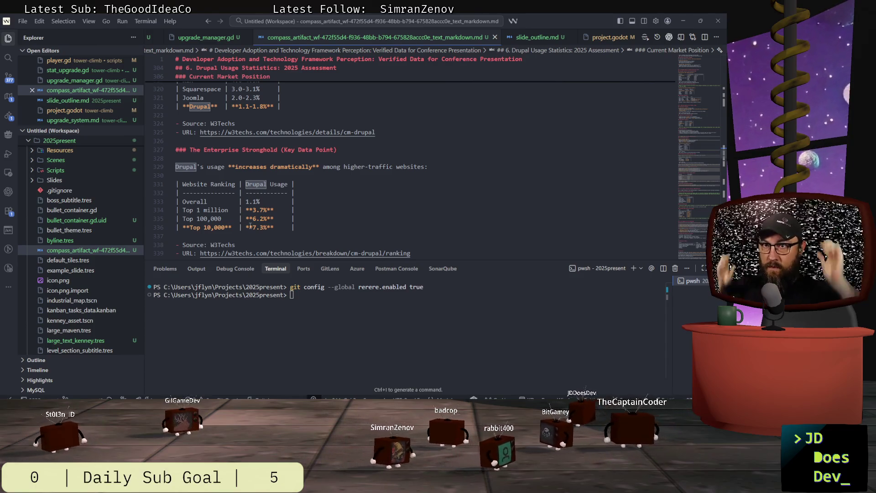
scroll(548, 131, up, 2)
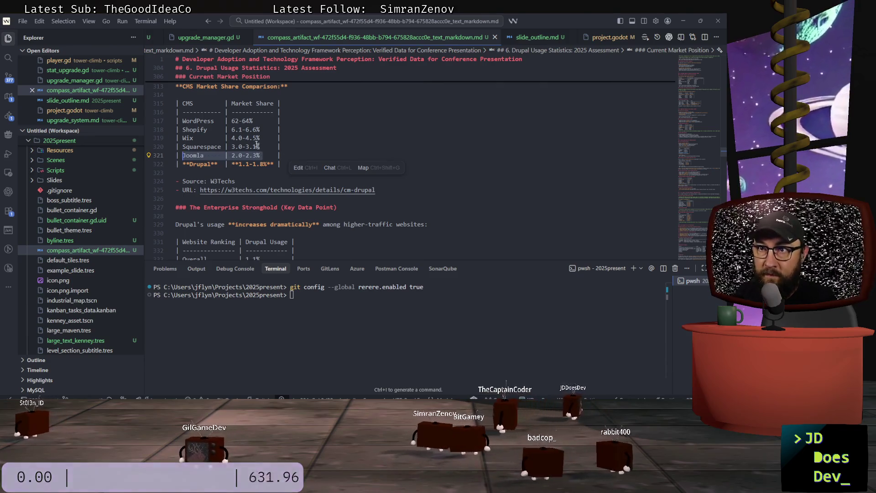
Step: Read the CMS market share table past the 6.6x enterprise point, then bring up the window switcher
click(268, 121)
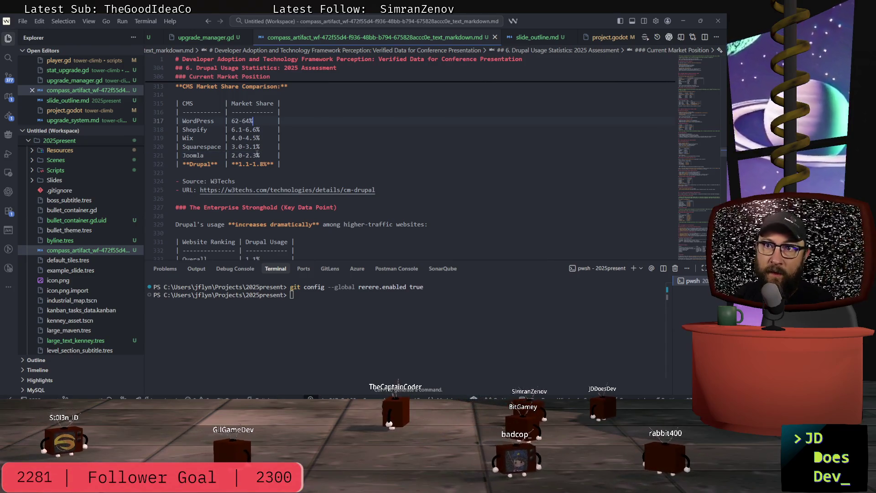
double_click(184, 155)
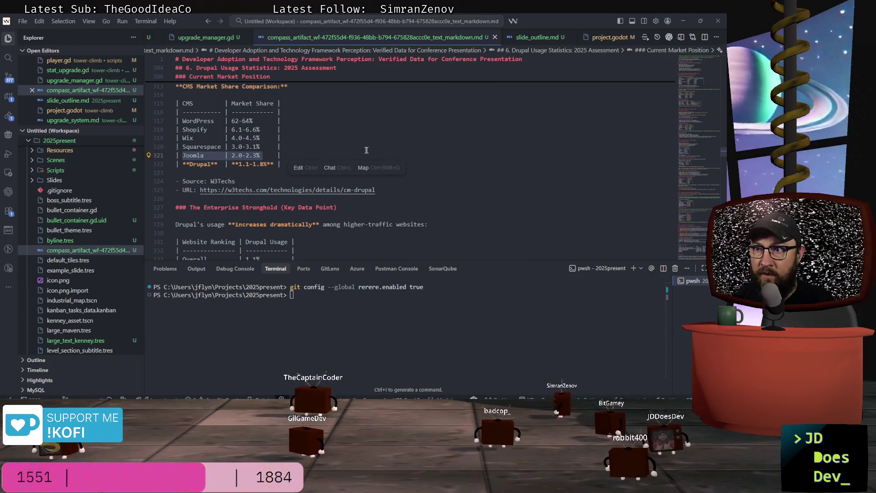
scroll(495, 146, down, 1)
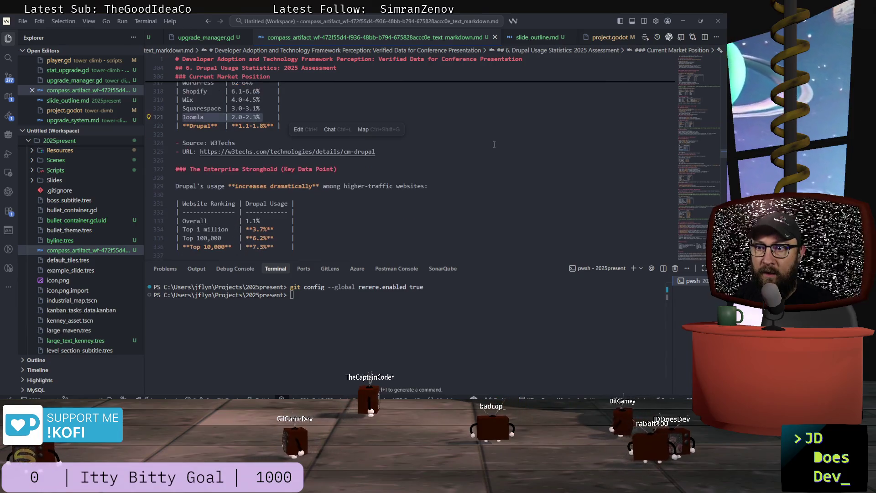
scroll(490, 140, down, 1)
scroll(483, 136, down, 1)
scroll(483, 136, down, 1)
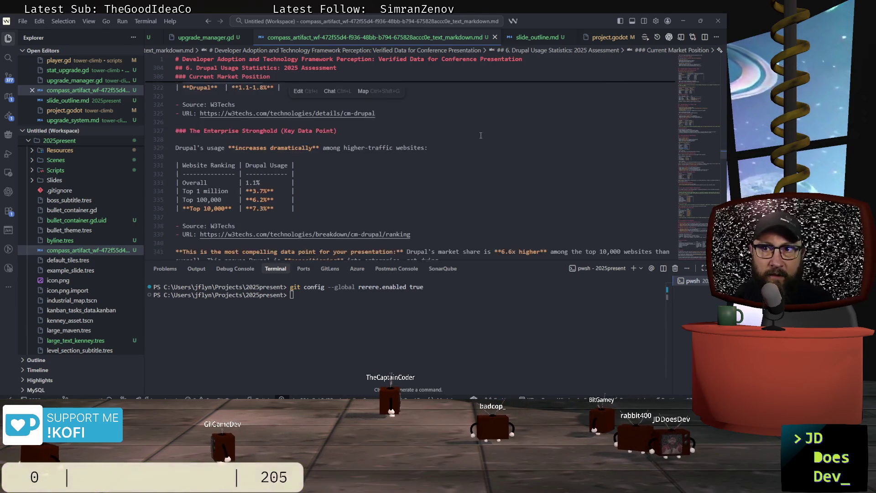
scroll(482, 136, down, 1)
scroll(481, 135, down, 1)
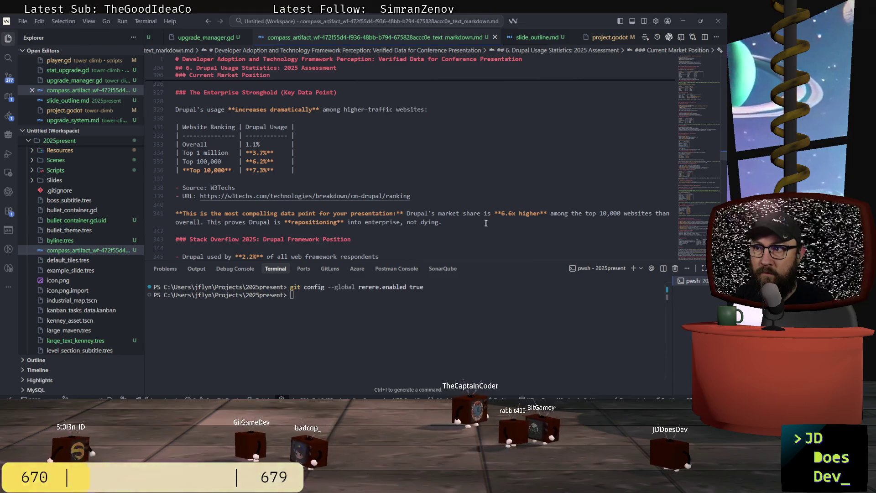
scroll(469, 208, down, 1)
scroll(469, 208, down, 2)
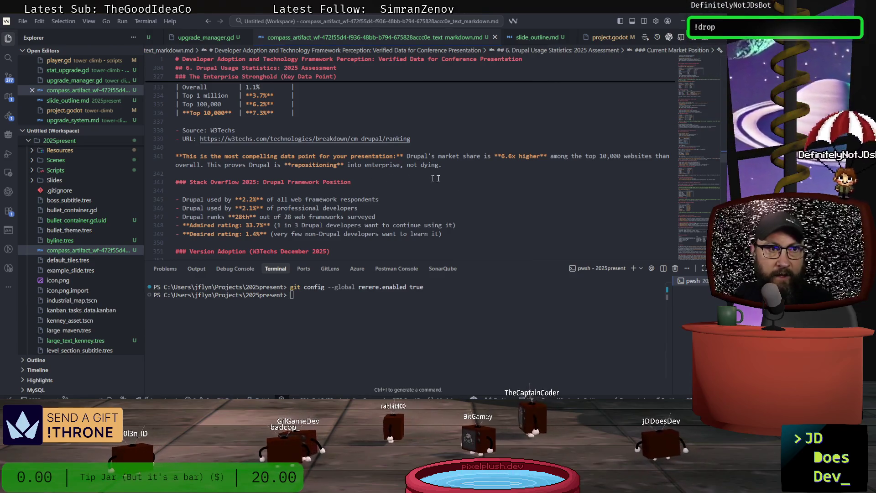
key(alt+Tab)
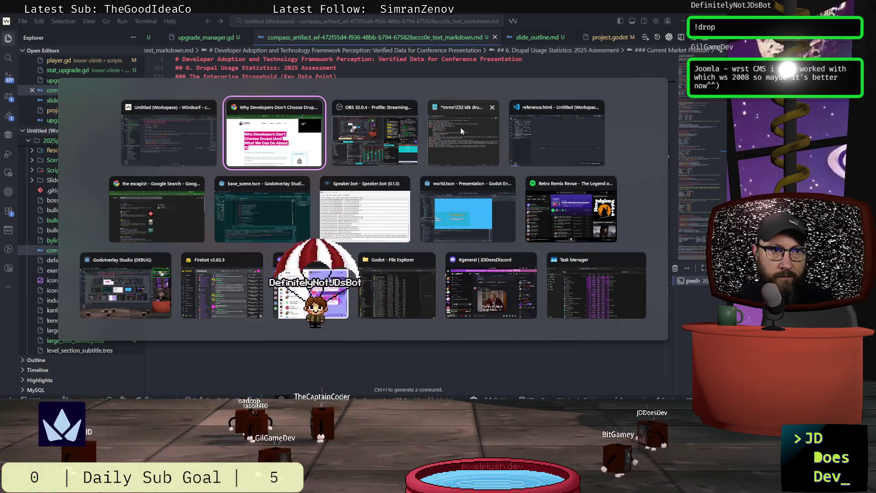
Step: Bring Chrome forward and settle on the Phoenix framework search results tab
click(288, 137)
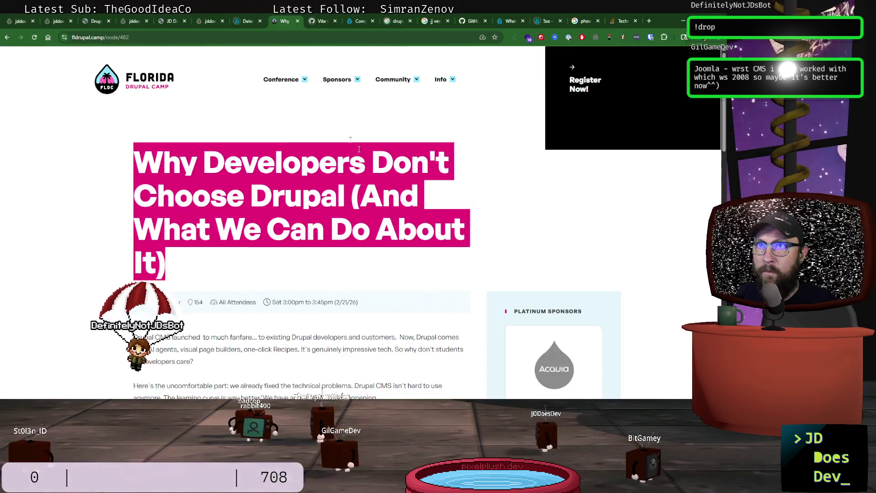
click(188, 38)
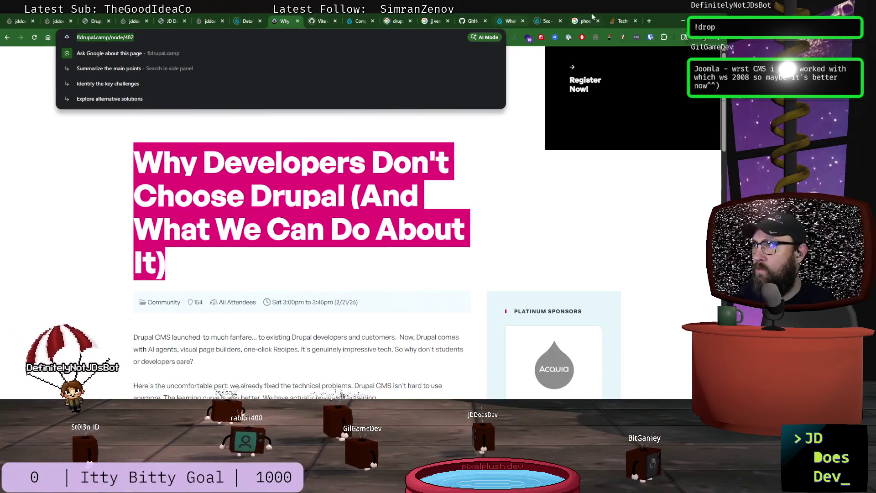
click(618, 21)
click(548, 21)
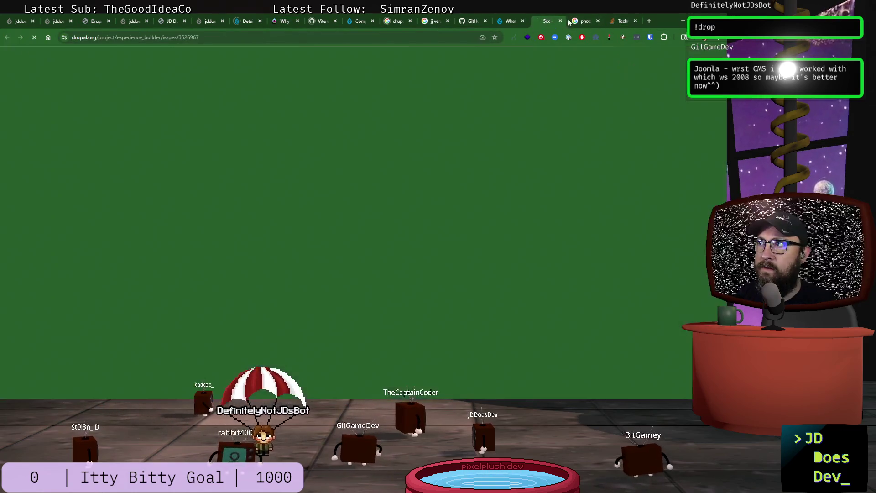
click(590, 22)
Step: Navigate that tab to drupalforge.com
click(206, 37)
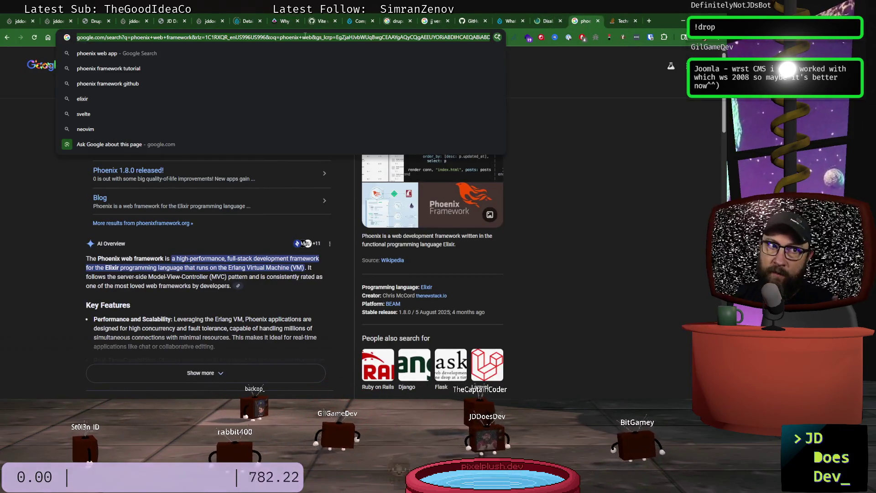
text(f)
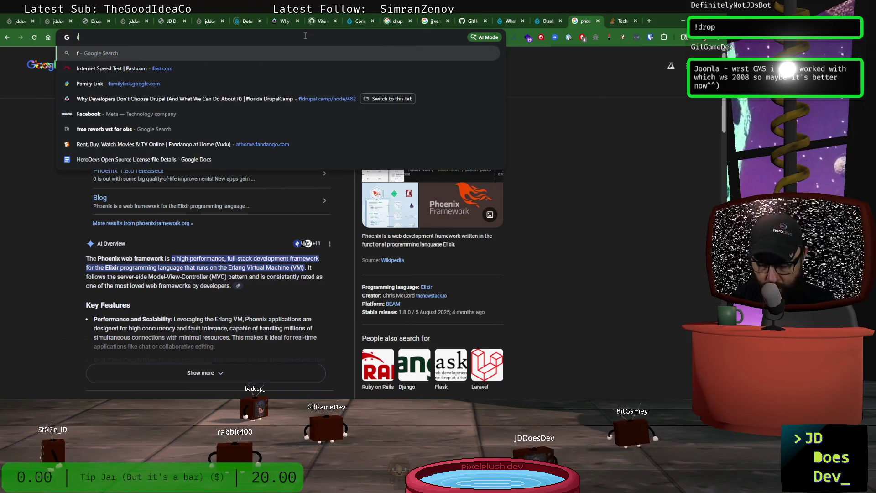
key(BackSpace)
text(drupalfdo)
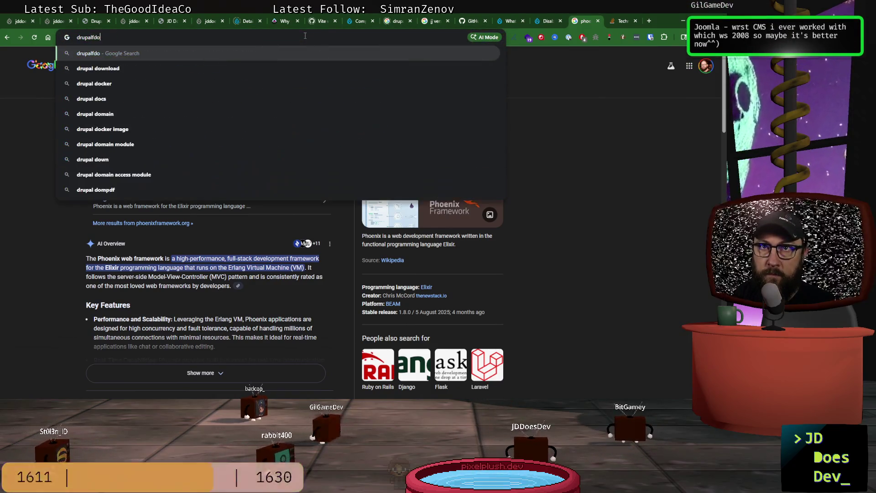
text(rge.com)
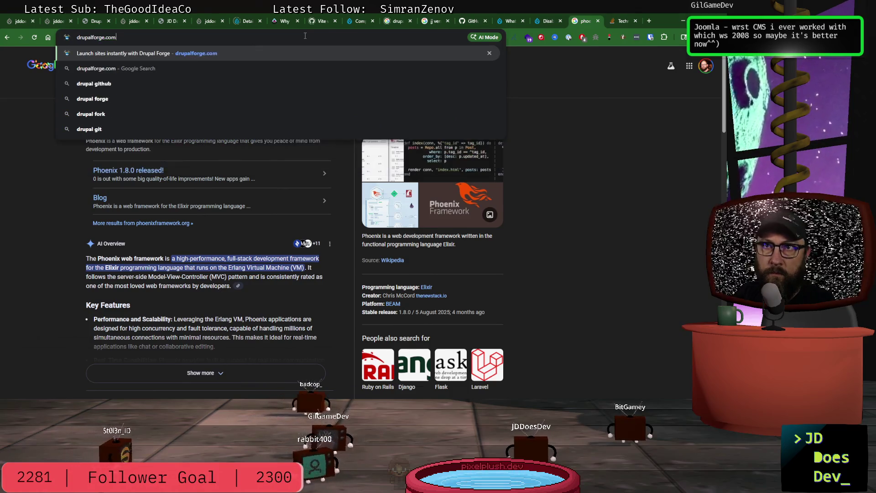
key(Return)
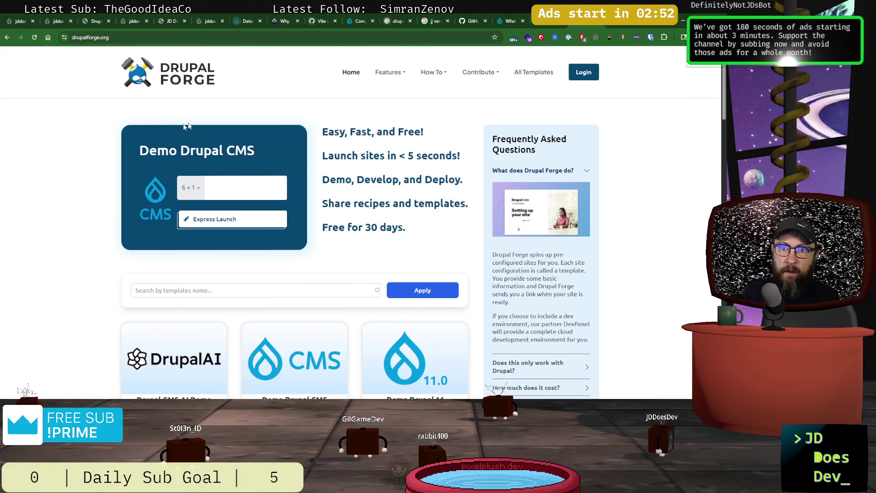
Step: Answer the 6 + 1 captcha with 7, Express Launch a demo Drupal CMS site and open its Application URL
click(206, 187)
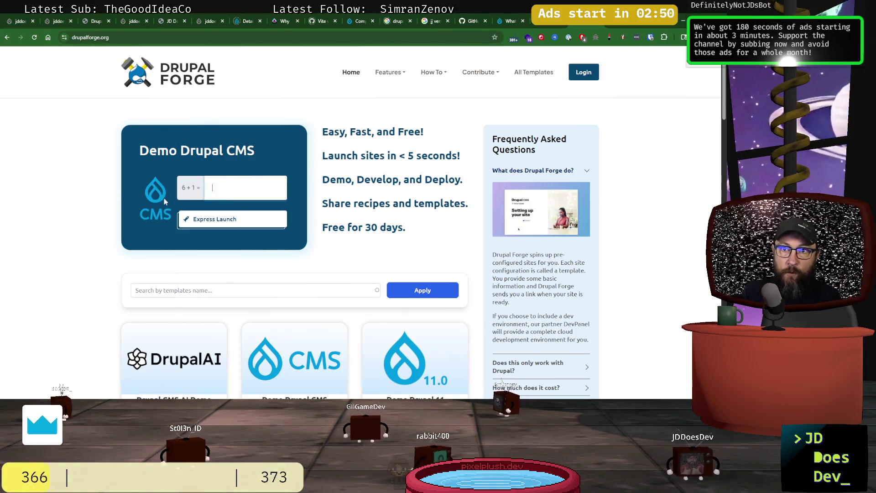
scroll(355, 266, down, 2)
scroll(273, 241, up, 2)
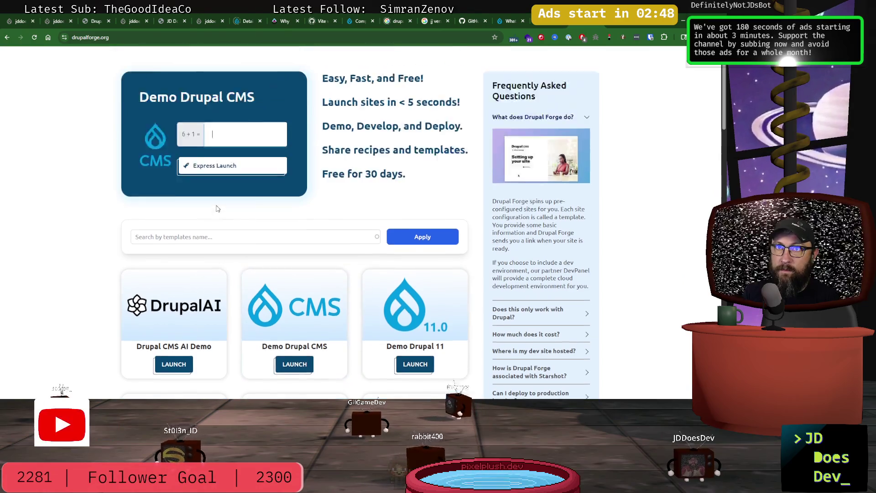
text(7)
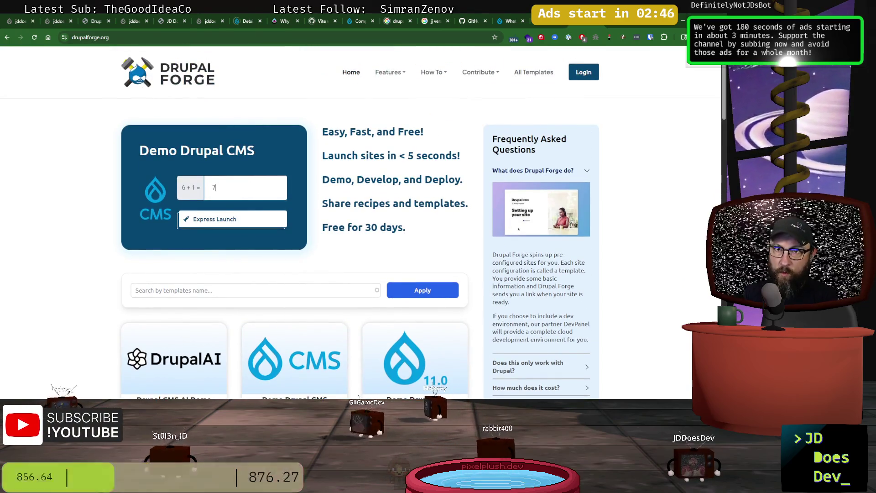
key(Return)
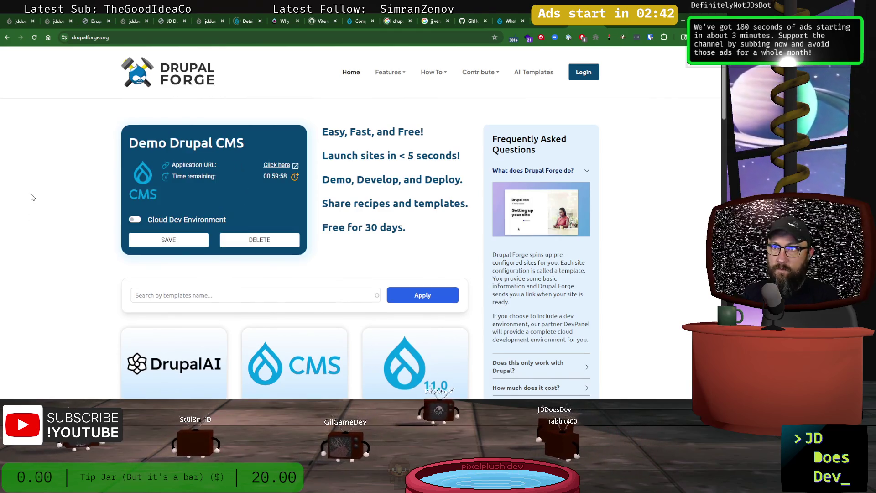
click(276, 166)
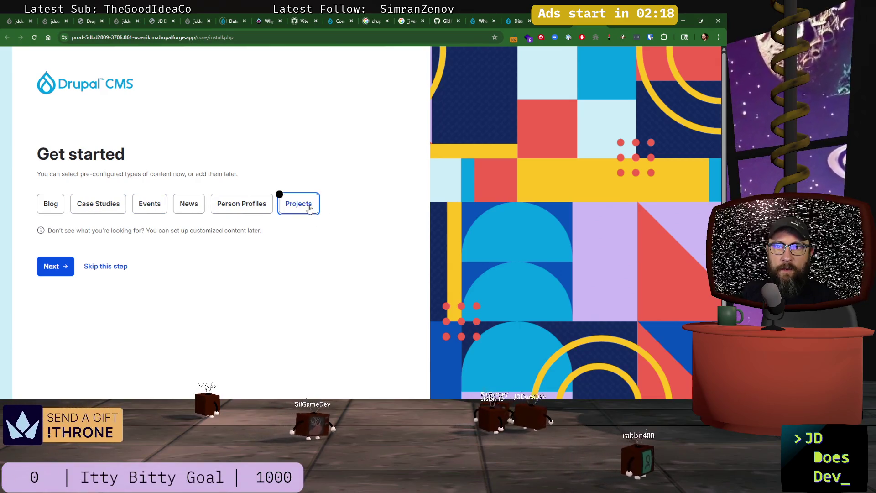
Step: Add Events and Case Studies to the starter content and keep the default site name
click(149, 206)
click(96, 203)
click(58, 268)
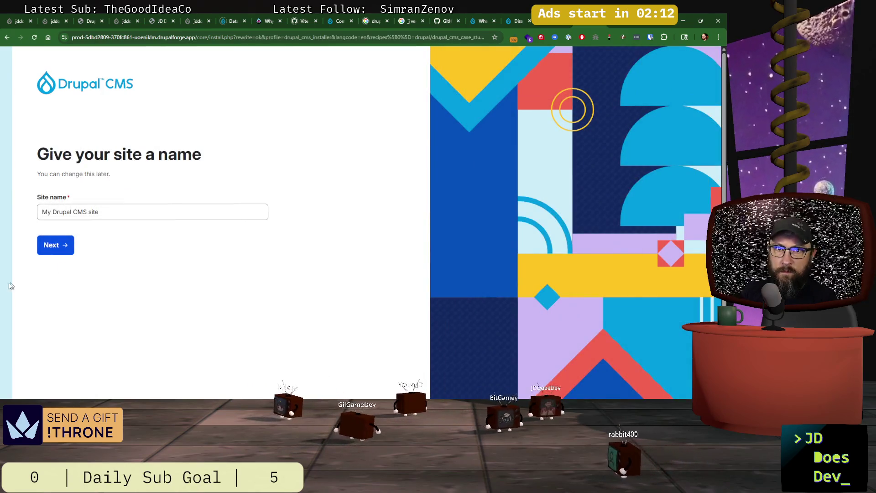
click(60, 253)
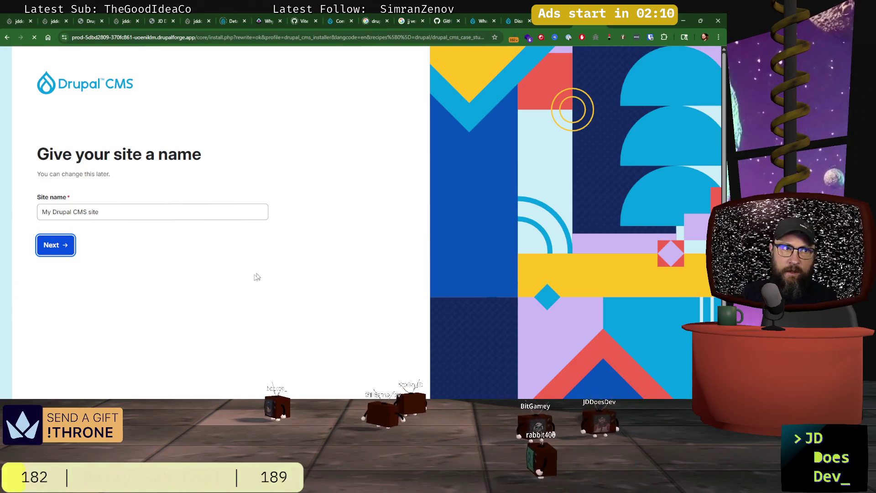
text(admin@)
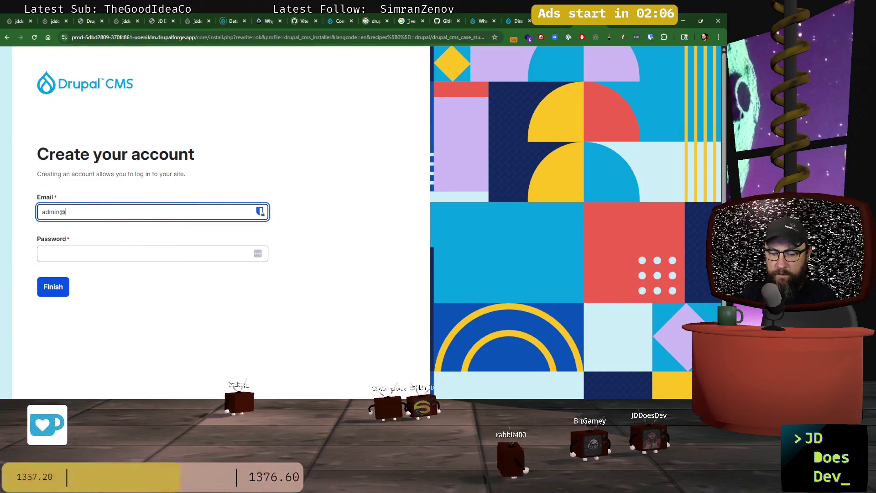
text(admin.admin)
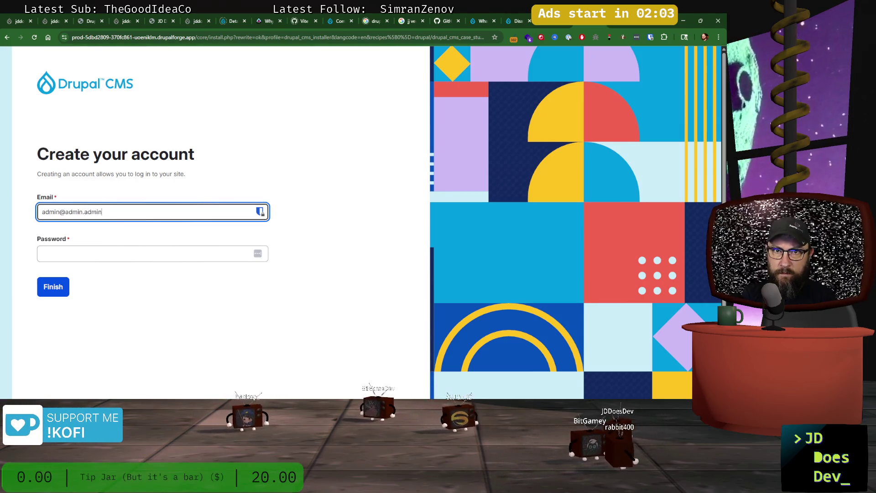
Step: Finish the administrator account with email and password and dismiss Chrome's breach warning
key(Tab)
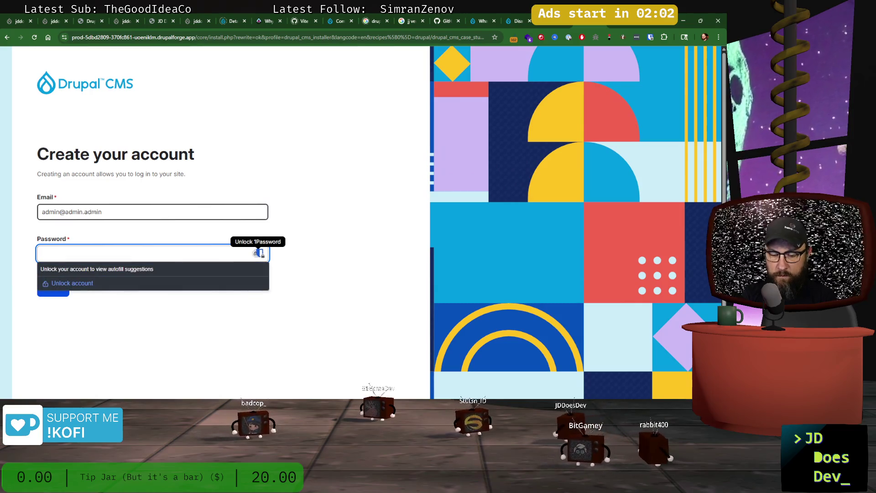
text(a)
click(55, 289)
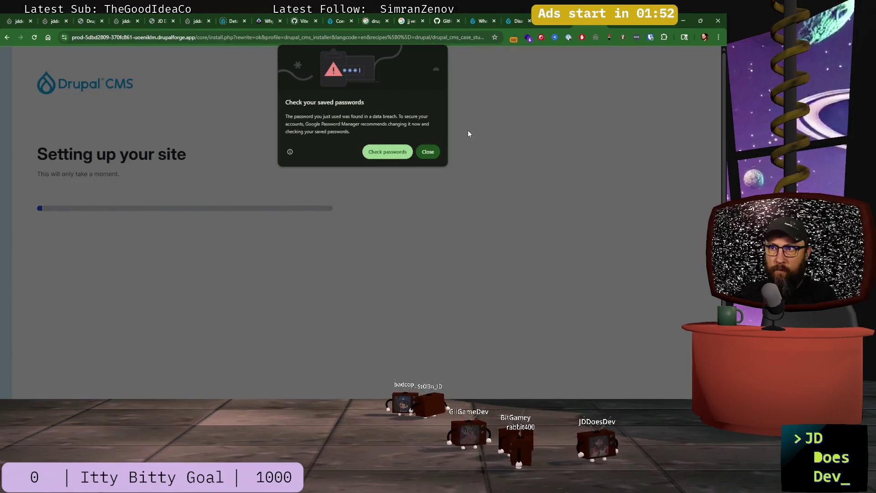
click(426, 151)
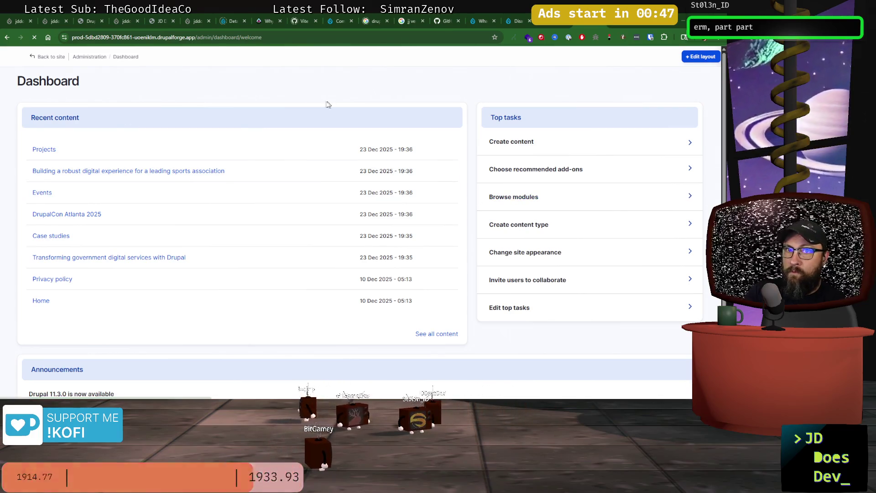
scroll(227, 74, down, 1)
scroll(264, 241, down, 3)
scroll(268, 245, up, 2)
scroll(268, 244, down, 1)
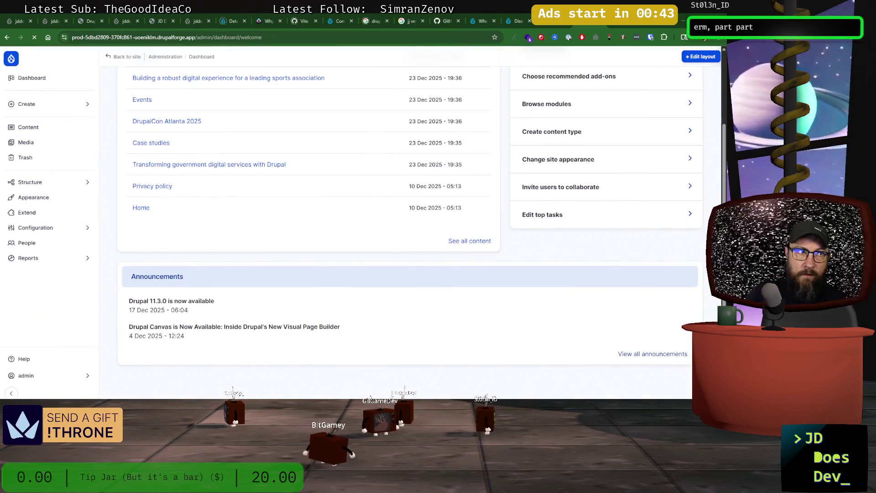
scroll(274, 303, up, 1)
scroll(268, 264, up, 2)
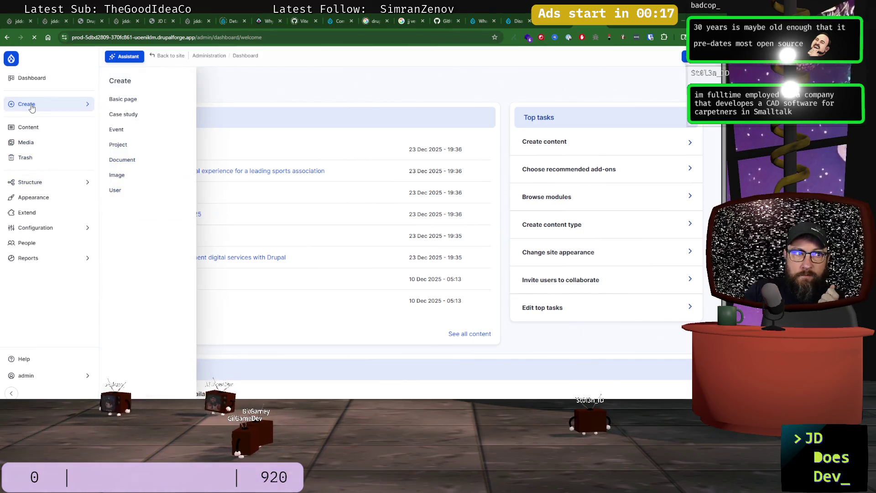
mouse_move(28, 104)
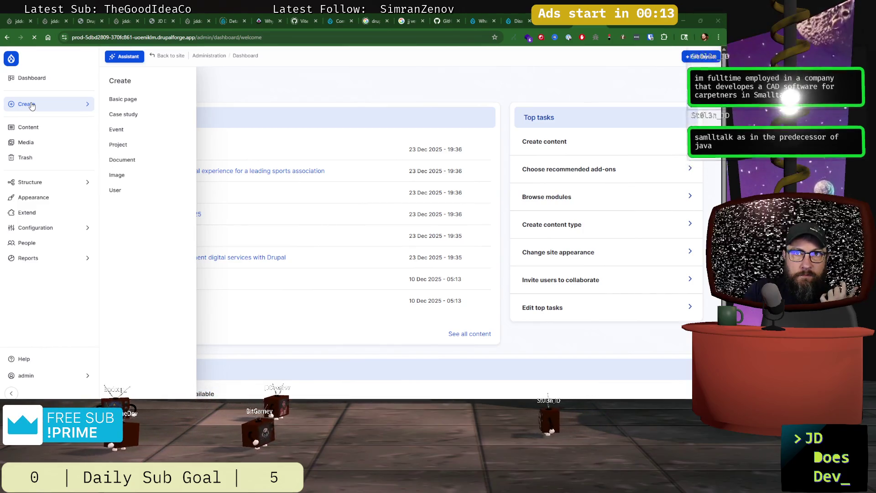
click(125, 58)
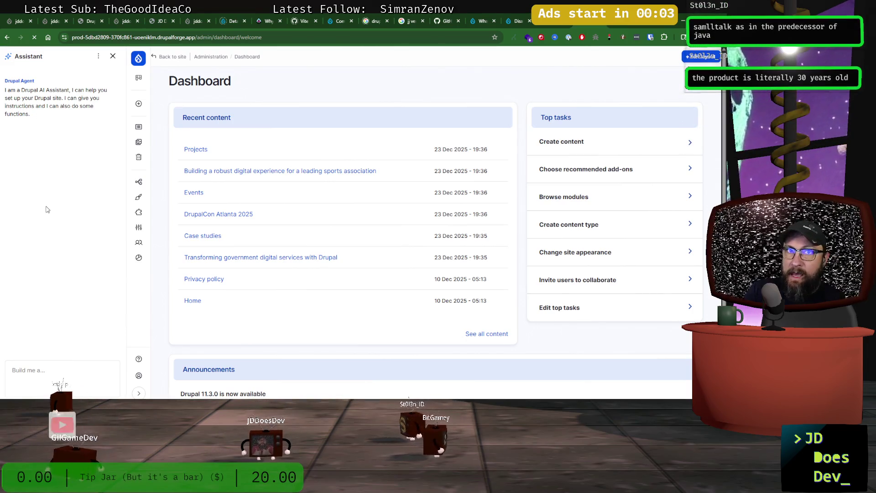
click(58, 367)
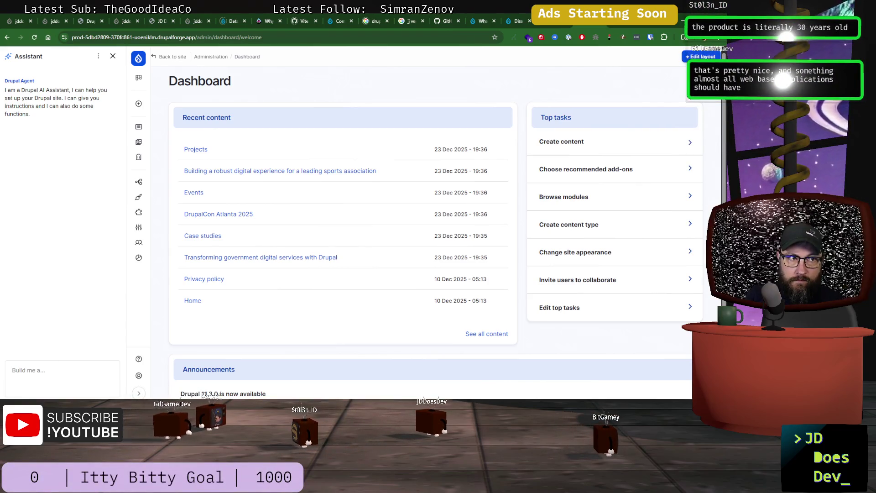
click(113, 57)
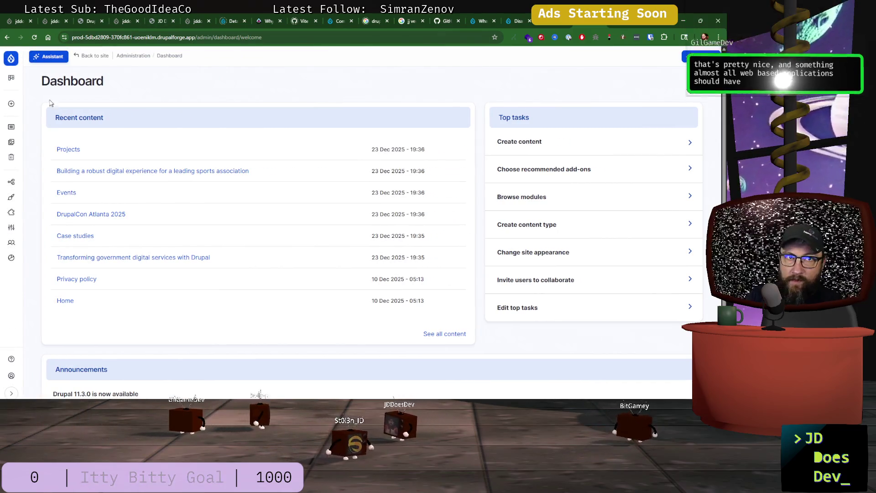
click(11, 127)
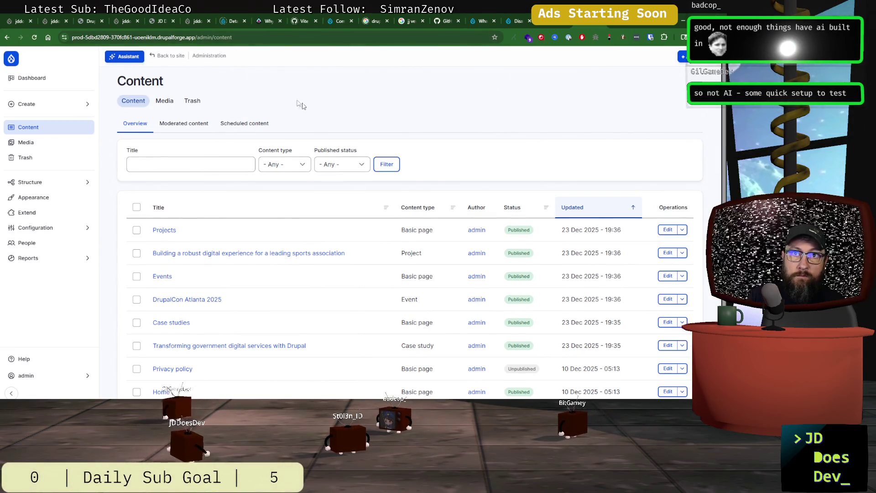
Step: Return from the admin toolbar to the live site's homepage
click(159, 56)
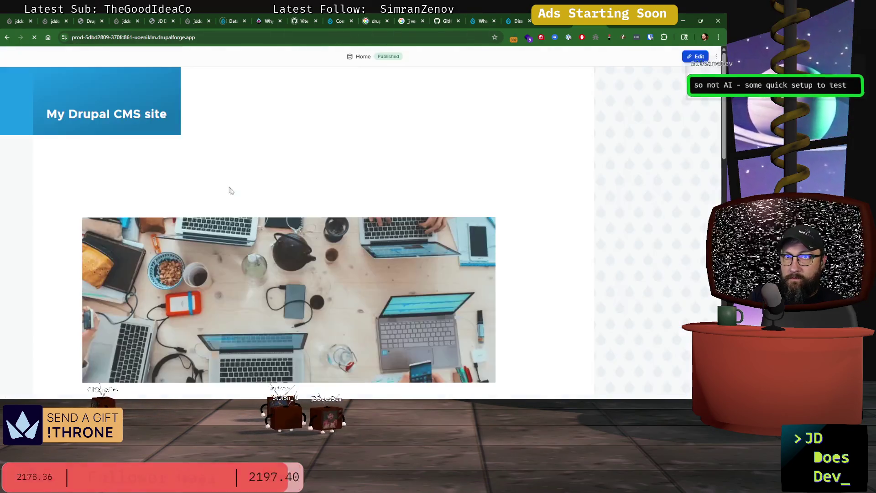
scroll(157, 173, down, 3)
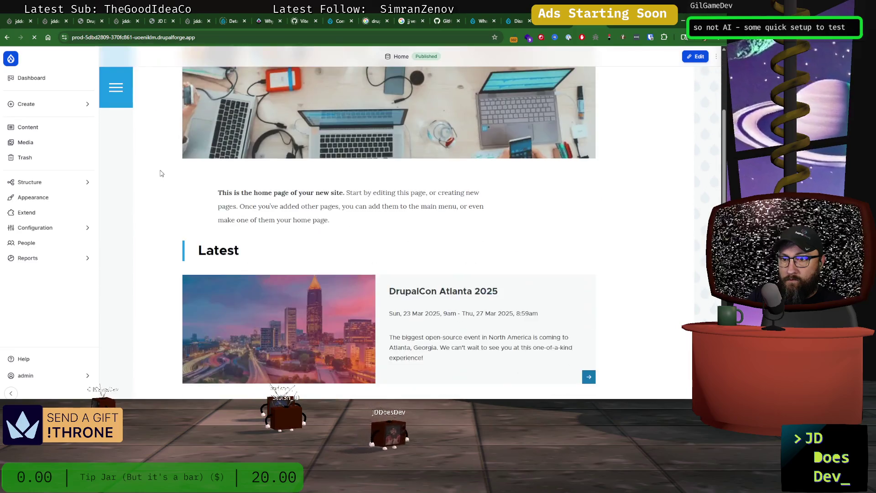
scroll(162, 168, down, 3)
scroll(167, 158, down, 3)
scroll(163, 163, down, 3)
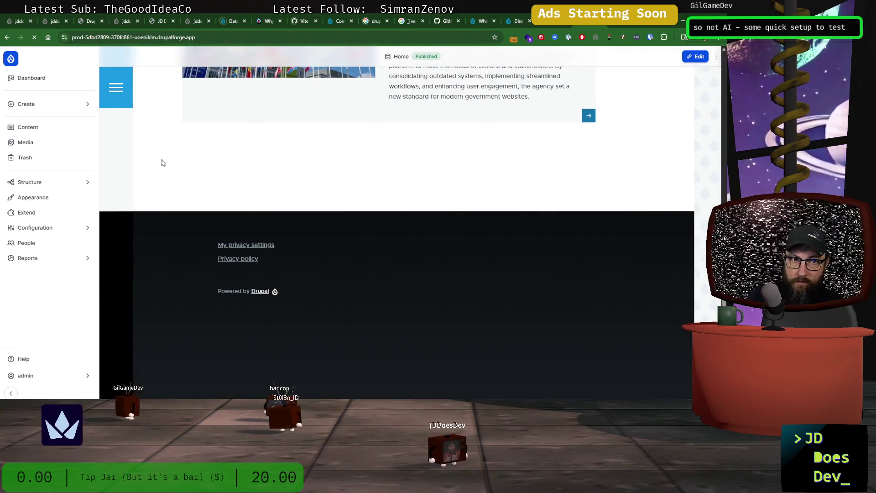
scroll(176, 176, up, 2)
scroll(185, 180, up, 3)
scroll(190, 174, up, 3)
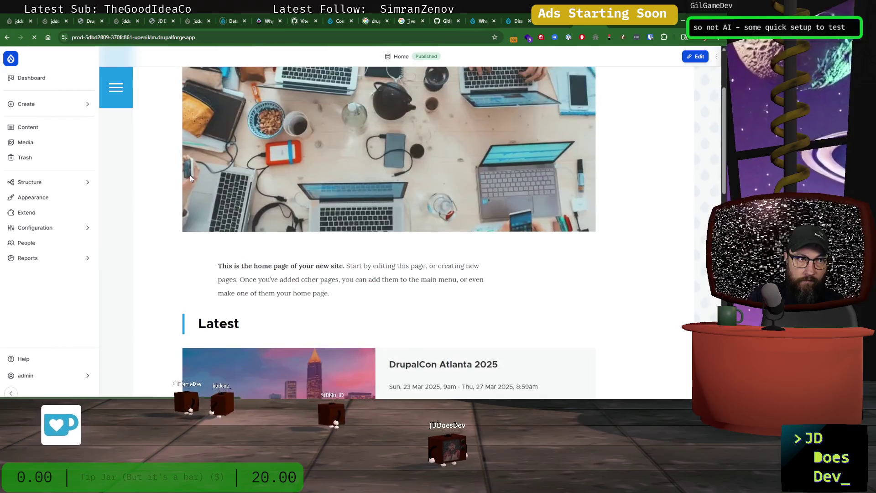
scroll(190, 175, up, 3)
scroll(184, 221, down, 1)
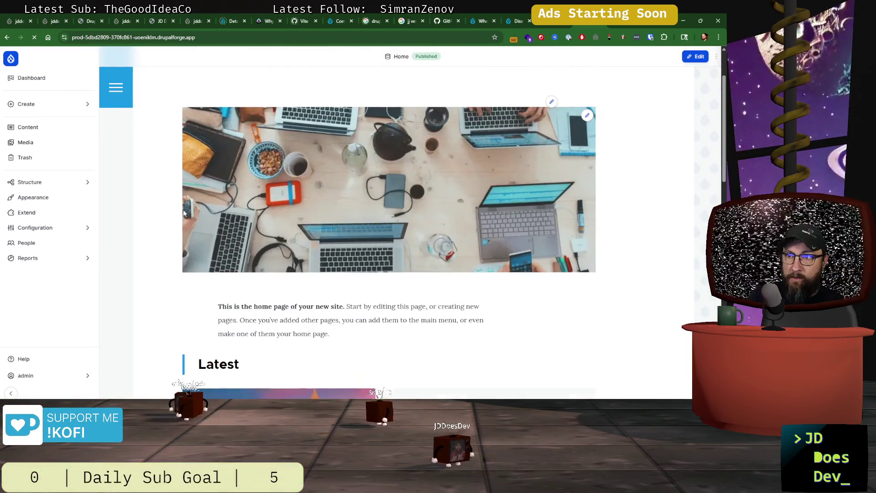
scroll(183, 210, down, 2)
scroll(180, 169, down, 3)
scroll(177, 171, down, 3)
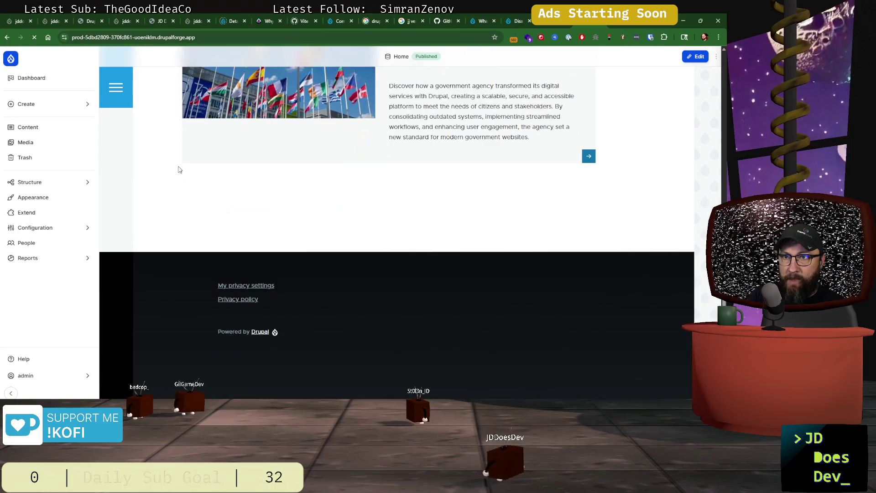
scroll(177, 170, up, 3)
scroll(174, 171, up, 4)
scroll(171, 171, up, 2)
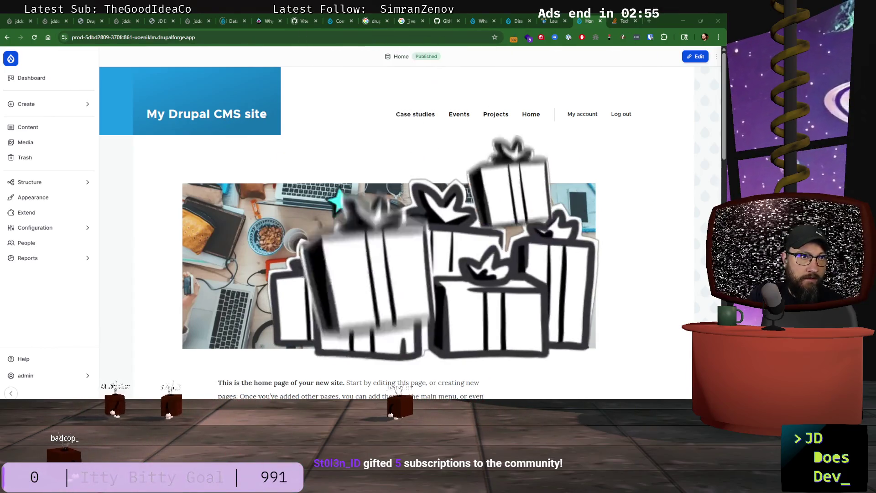
Step: Switch from the site homepage to the drupal.org download tab
key(ctrl+Page_Up)
key(ctrl+Page_Up)
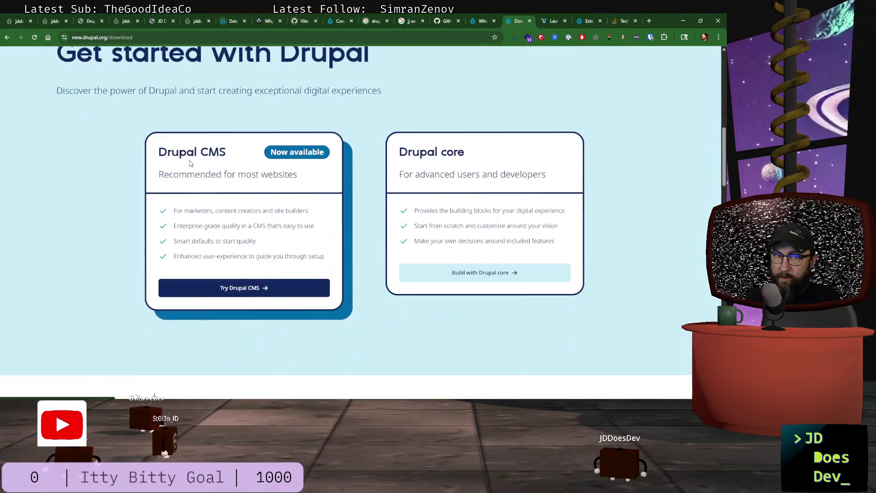
scroll(190, 162, down, 2)
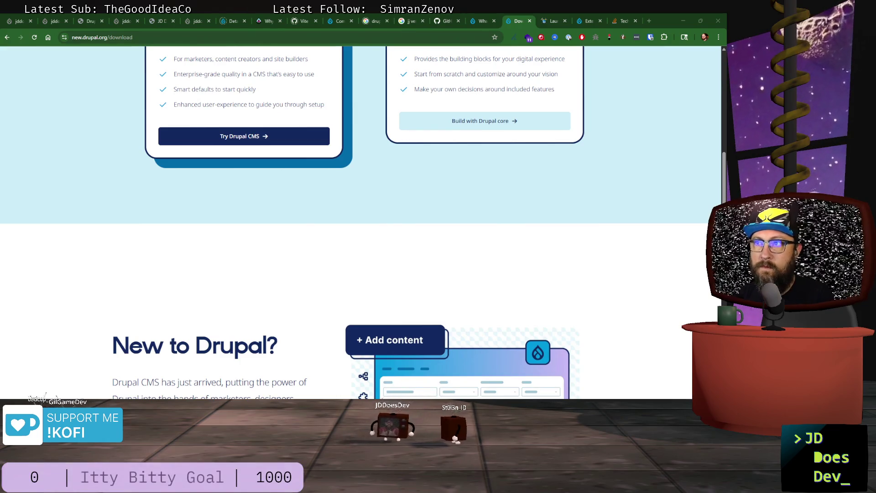
scroll(384, 227, down, 3)
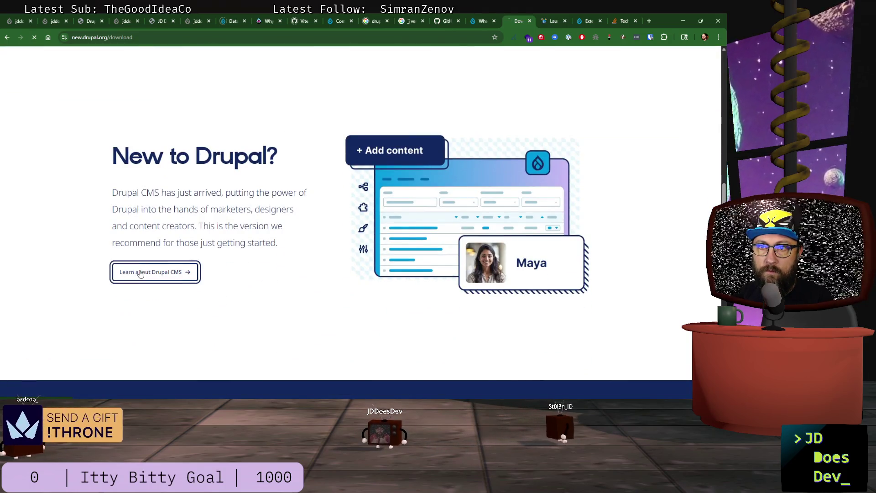
Step: Follow 'Learn about Drupal CMS' under the 'New to Drupal?' section
click(140, 271)
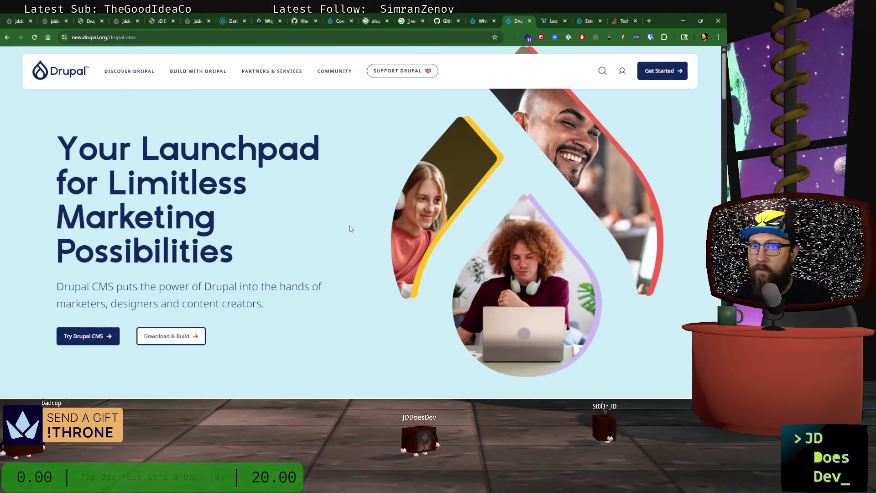
scroll(350, 230, down, 1)
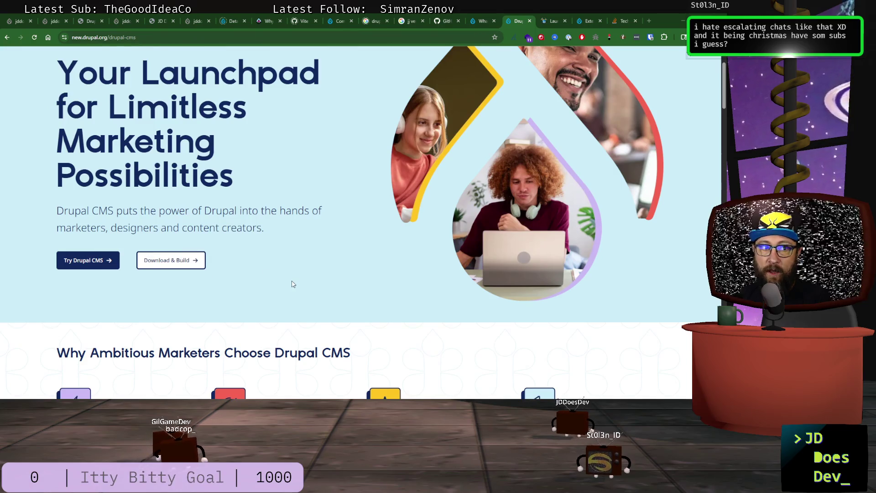
scroll(292, 284, down, 1)
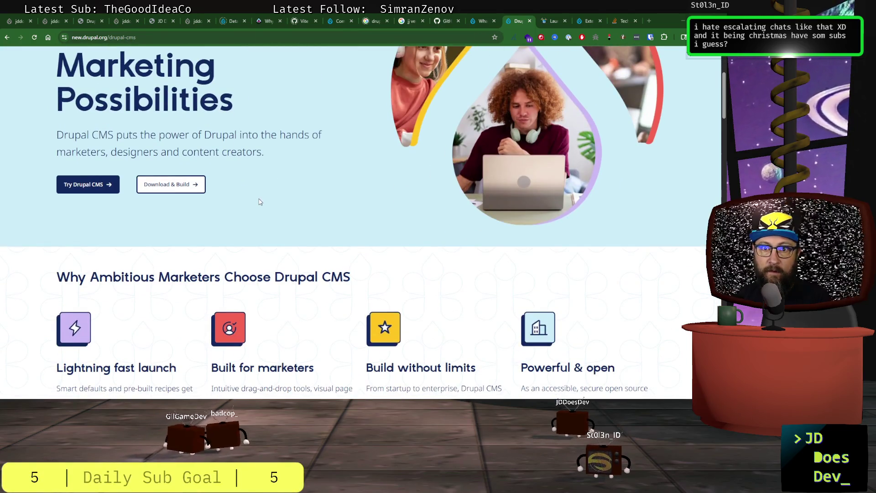
scroll(257, 162, down, 1)
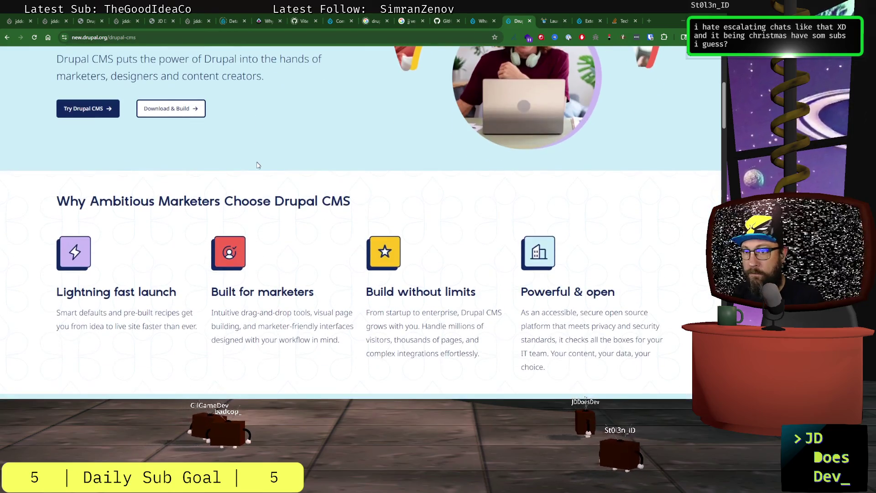
scroll(283, 180, up, 3)
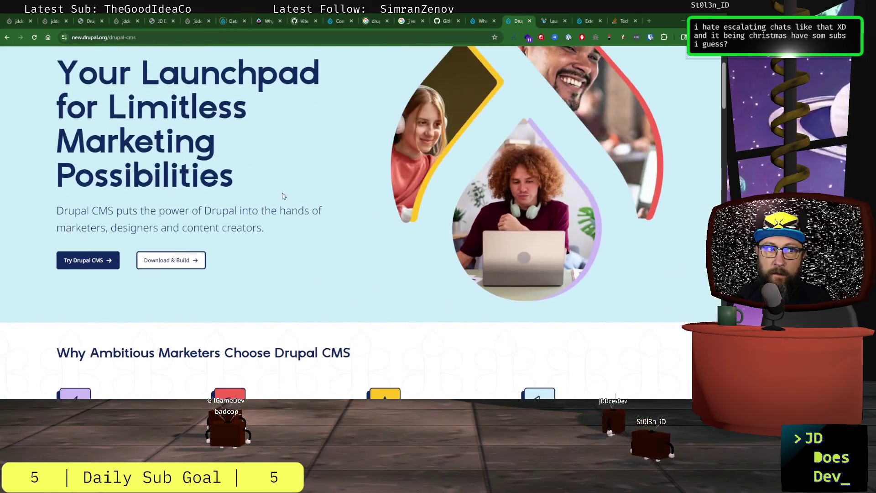
scroll(284, 178, down, 1)
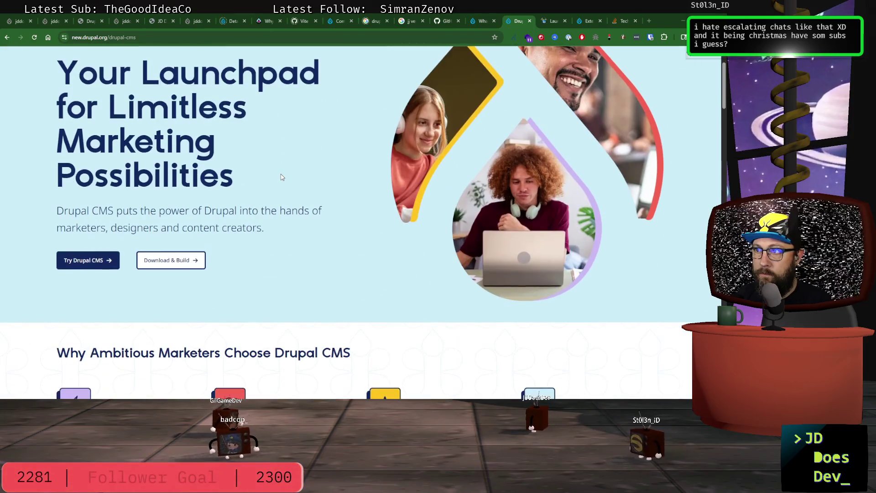
scroll(185, 204, down, 1)
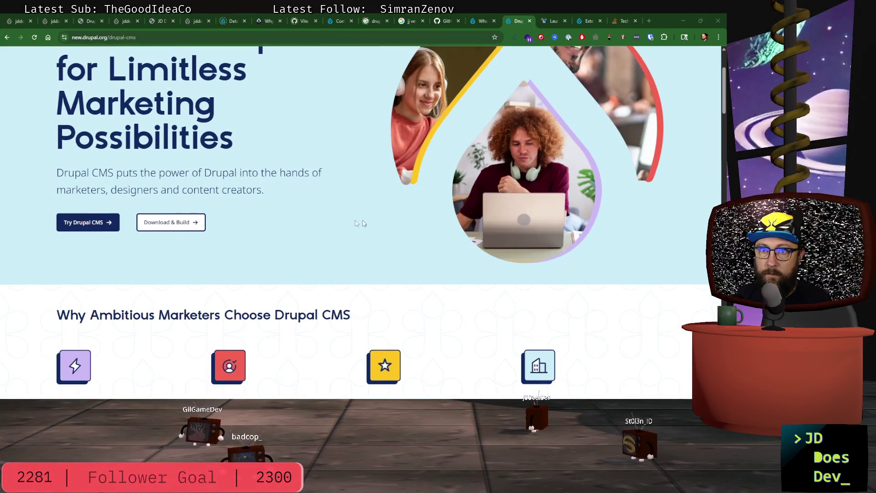
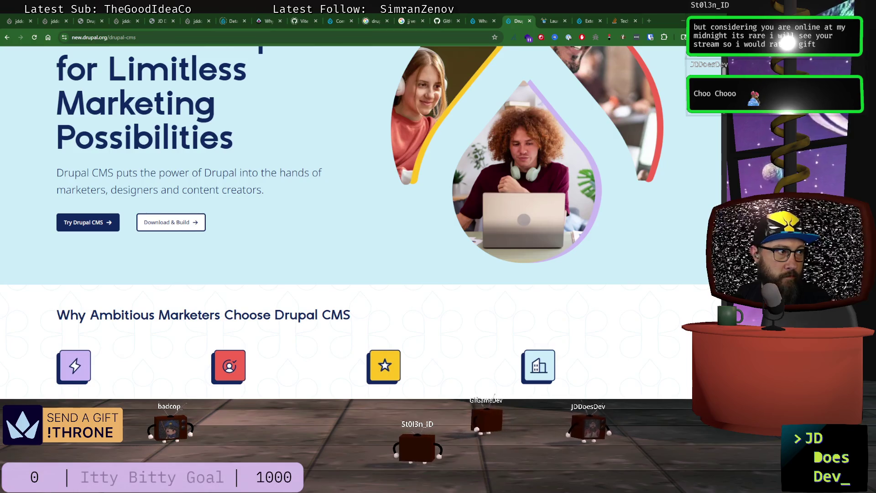
scroll(341, 239, down, 3)
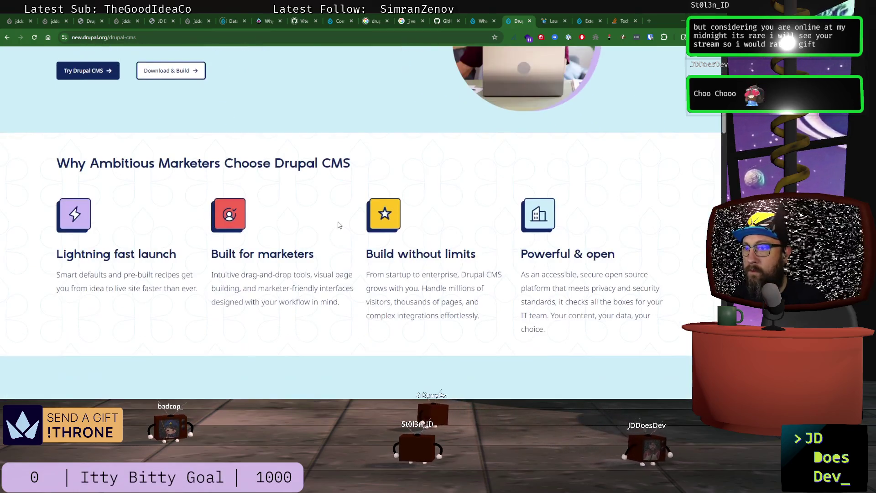
scroll(319, 183, up, 1)
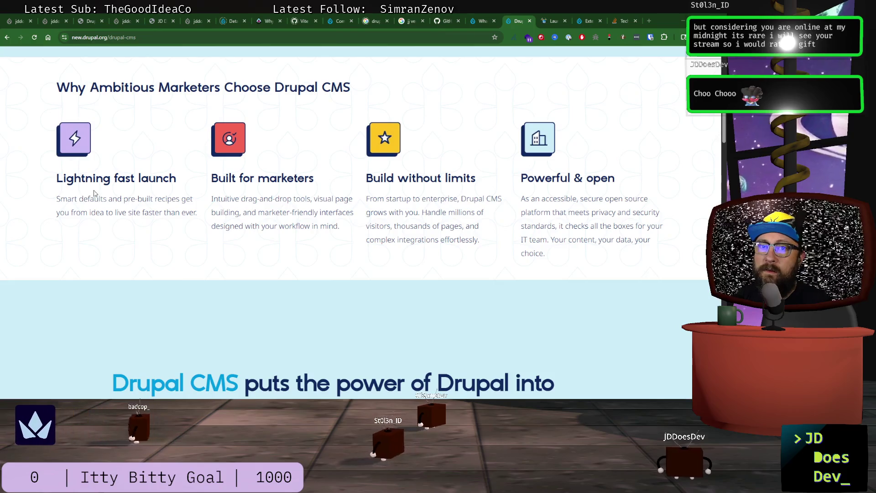
scroll(96, 197, down, 1)
scroll(96, 197, up, 2)
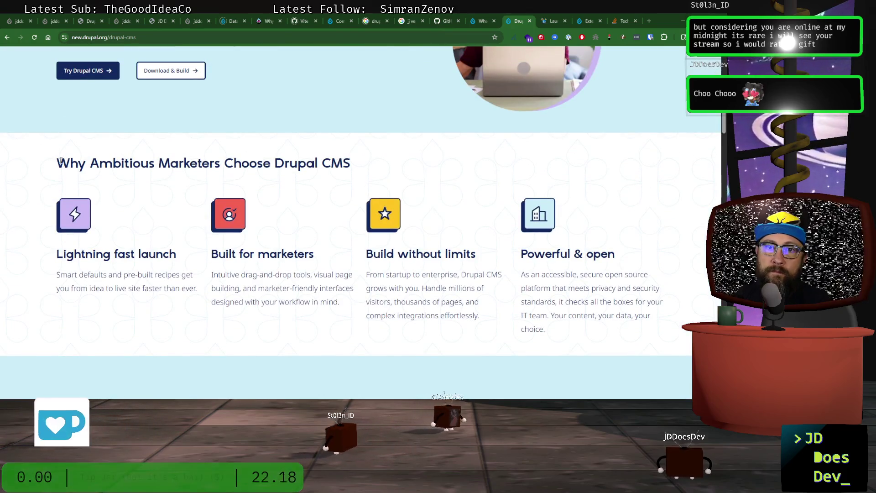
Step: Highlight the 'Why Ambitious Marketers Choose Drupal CMS' heading and its intro paragraph
drag(54, 163, 378, 169)
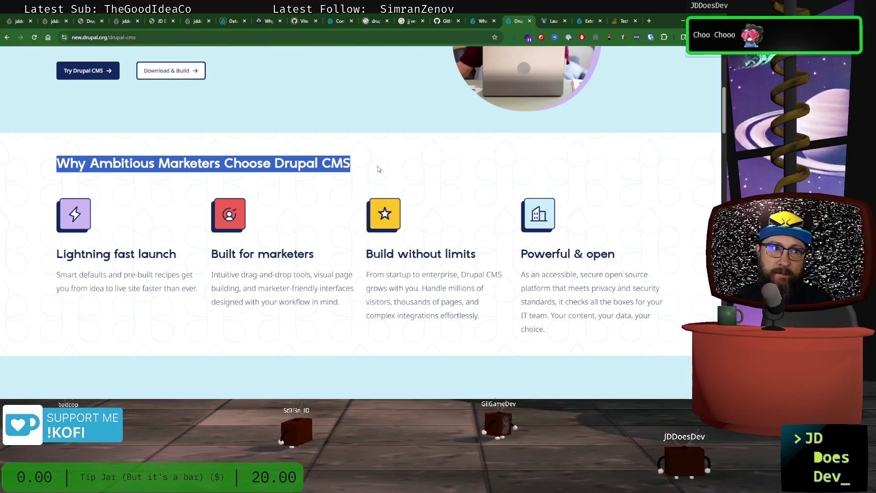
scroll(377, 170, up, 1)
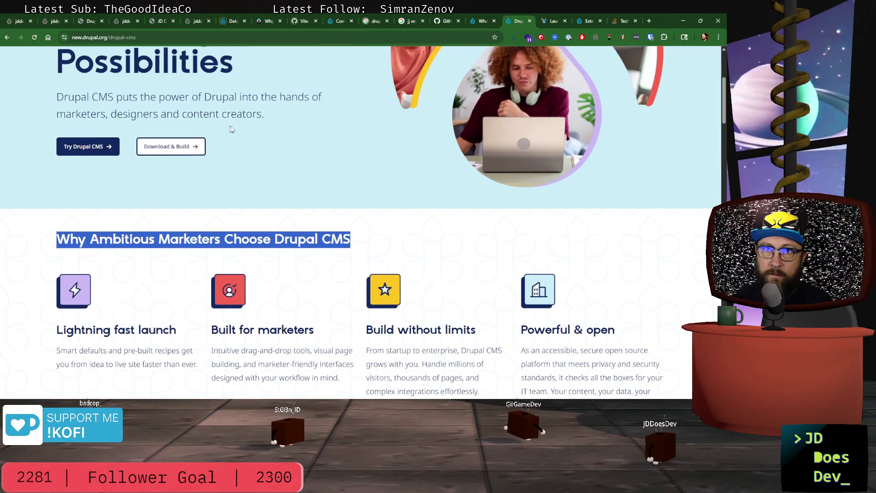
mouse_move(271, 117)
mouse_down()
mouse_move(156, 96)
mouse_move(56, 97)
mouse_up()
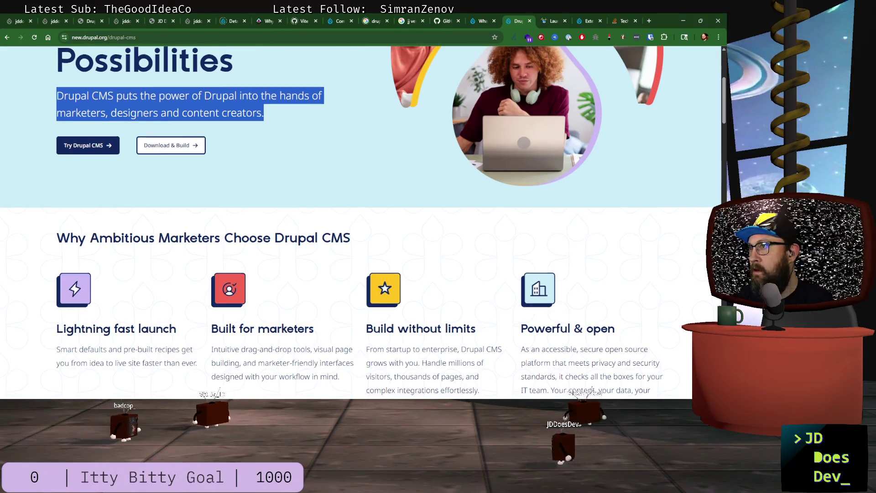
scroll(275, 137, down, 1)
scroll(221, 227, down, 2)
scroll(222, 228, down, 2)
scroll(205, 233, down, 5)
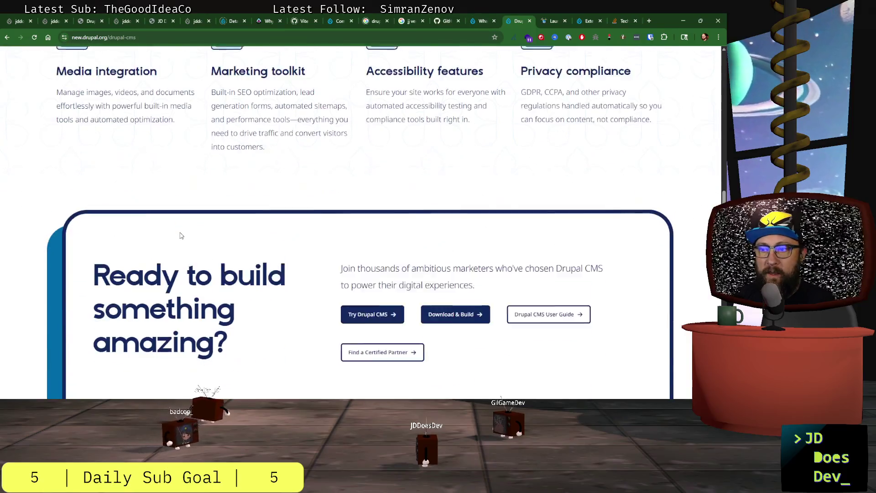
scroll(205, 233, down, 2)
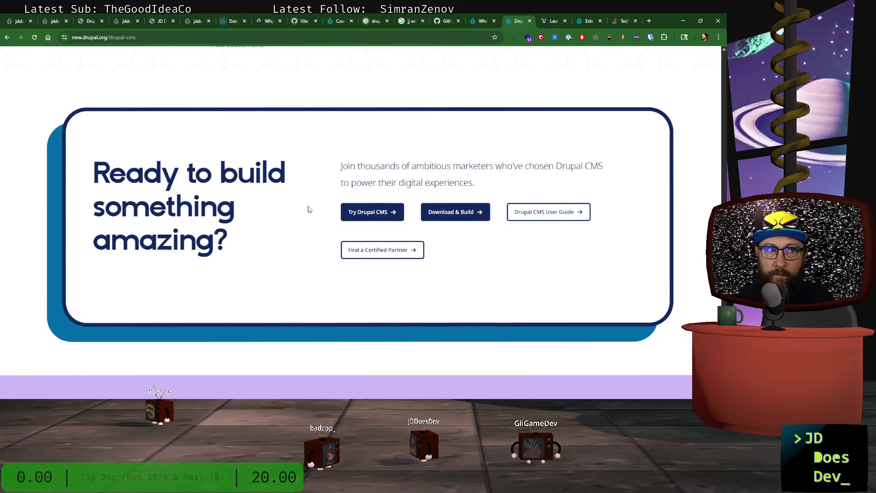
scroll(274, 206, down, 2)
scroll(185, 185, down, 4)
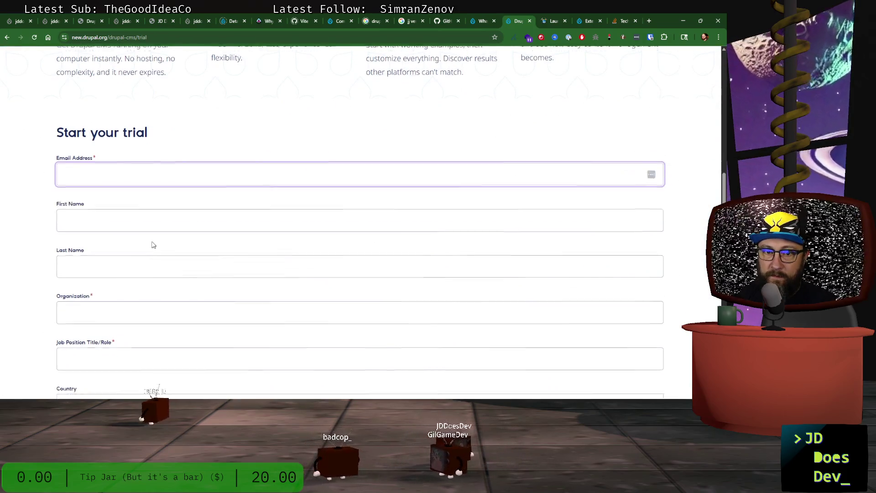
scroll(69, 233, down, 3)
scroll(13, 224, down, 1)
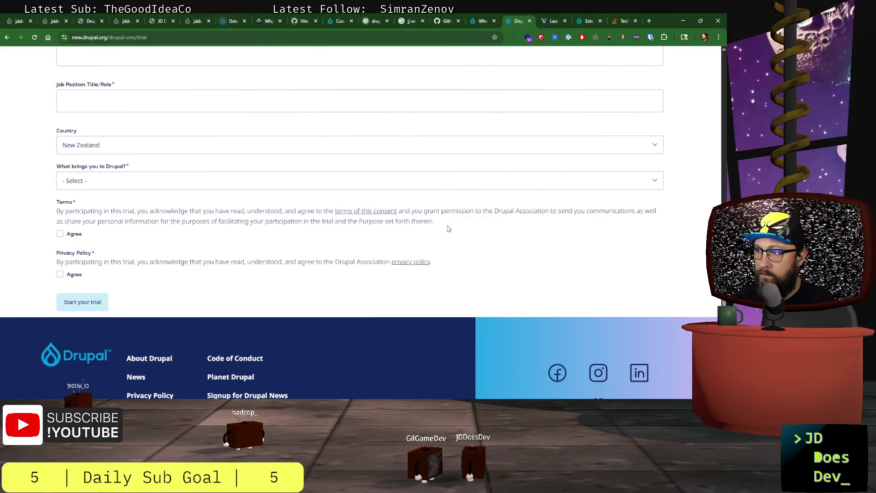
Step: Highlight the consent wording in the Terms paragraph, then go to the try-with-a-host page
drag(381, 220, 494, 211)
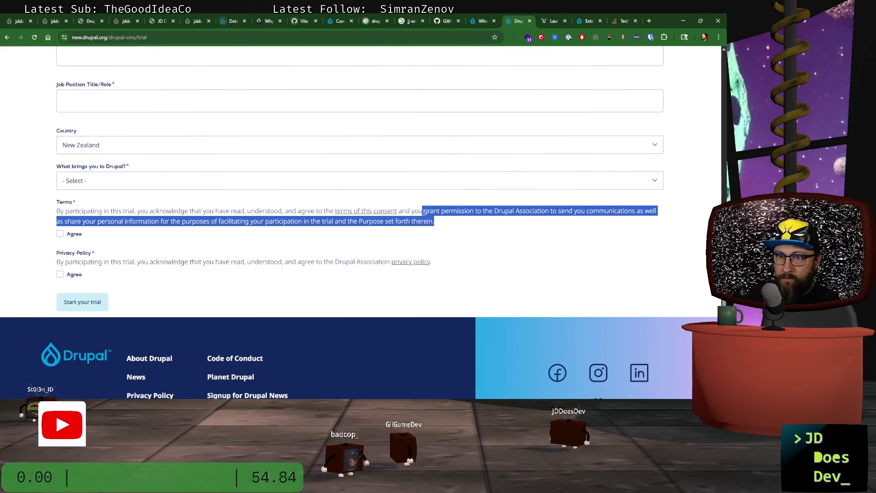
click(450, 234)
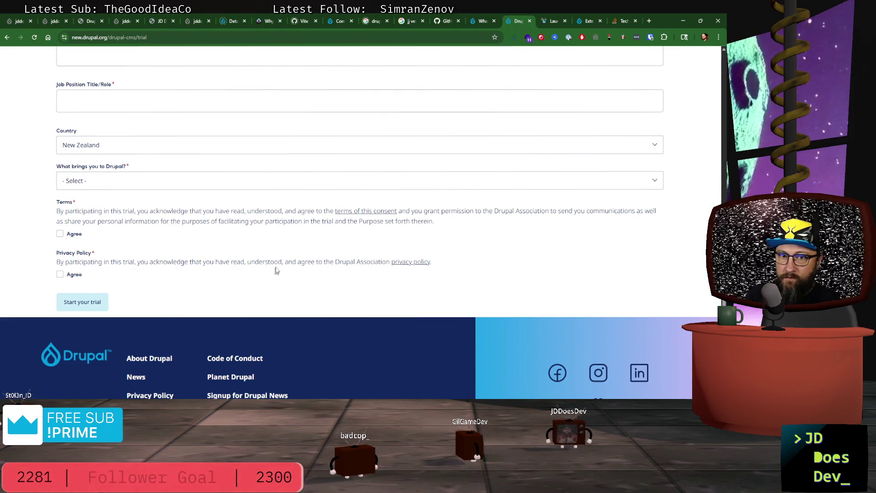
scroll(277, 264, down, 2)
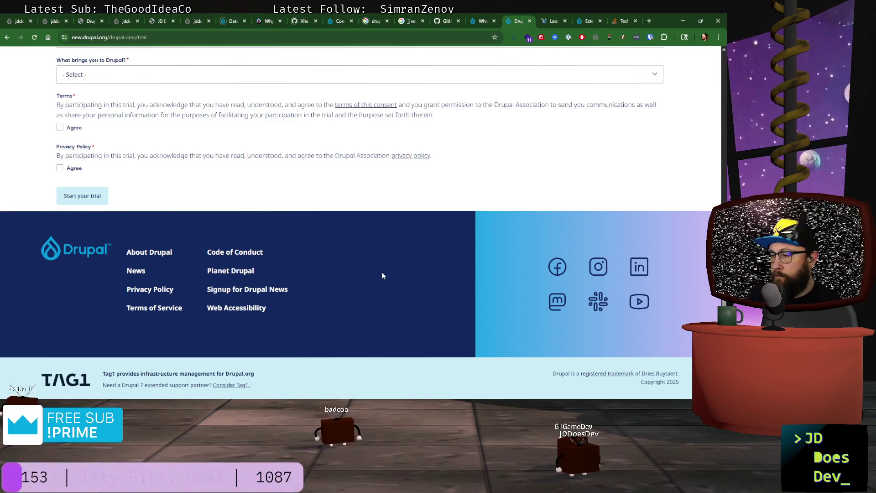
scroll(377, 314, up, 3)
scroll(377, 312, up, 3)
scroll(375, 309, up, 4)
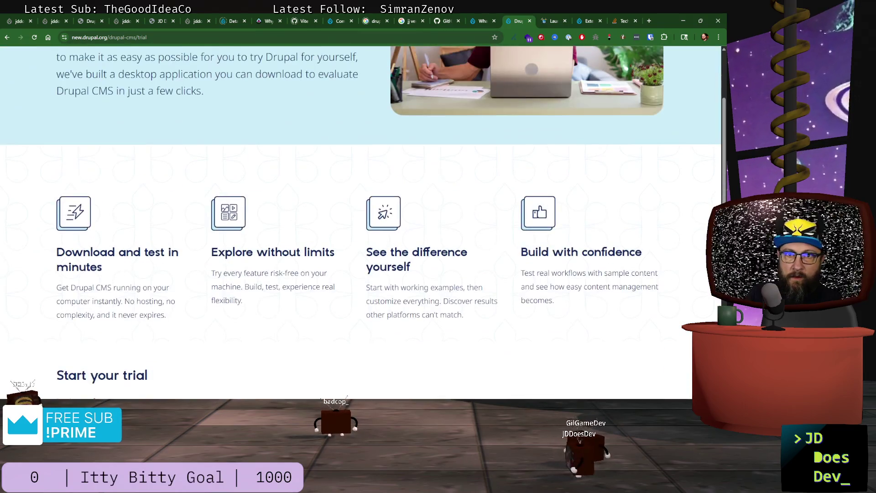
scroll(375, 303, up, 4)
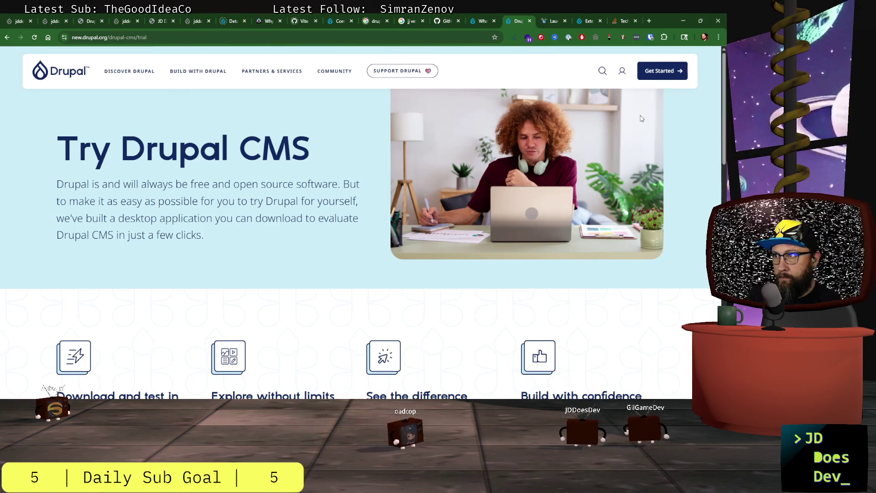
click(658, 102)
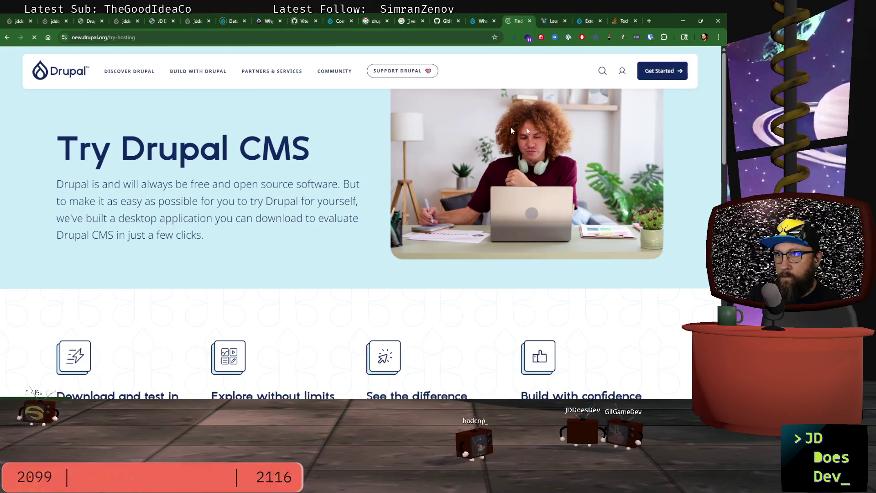
scroll(299, 123, down, 2)
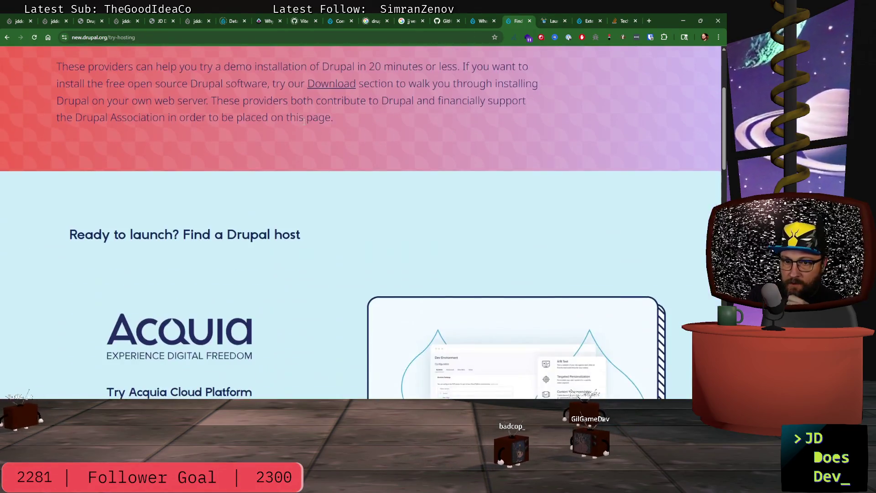
scroll(299, 123, down, 2)
scroll(300, 123, down, 2)
scroll(280, 113, down, 1)
scroll(280, 114, down, 2)
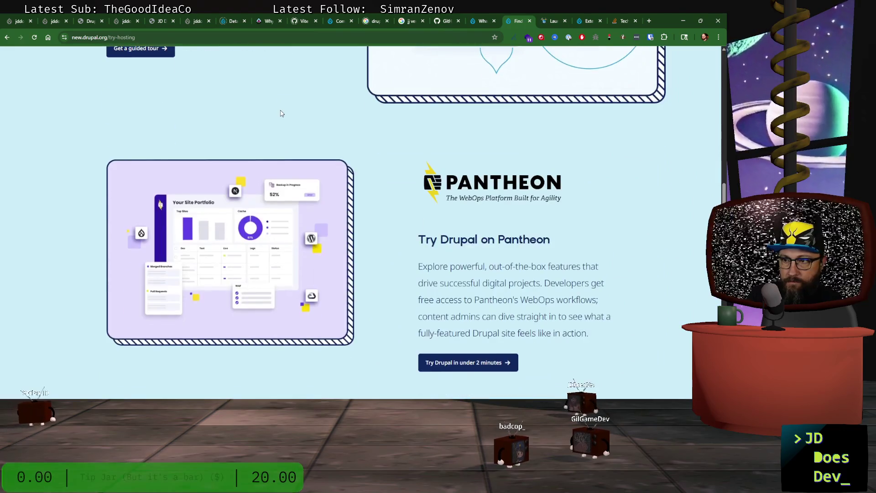
scroll(280, 114, down, 2)
scroll(280, 113, down, 3)
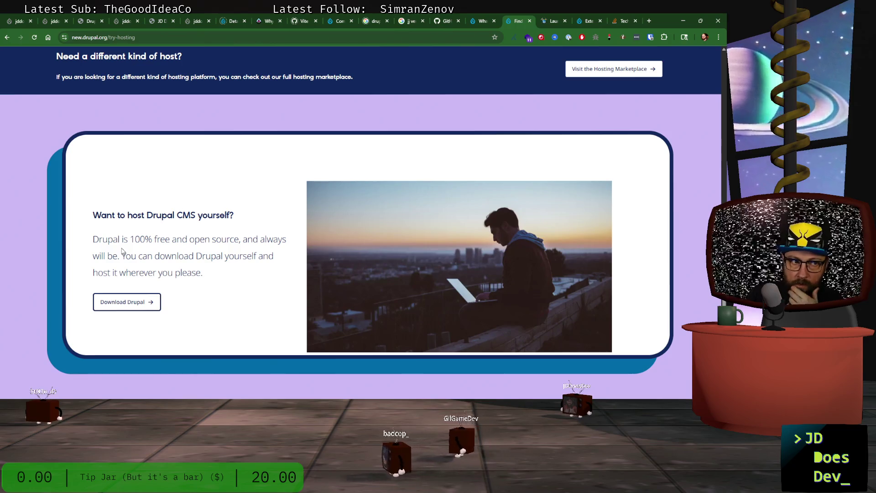
scroll(122, 251, down, 1)
scroll(171, 231, down, 1)
scroll(219, 231, up, 3)
scroll(269, 231, up, 2)
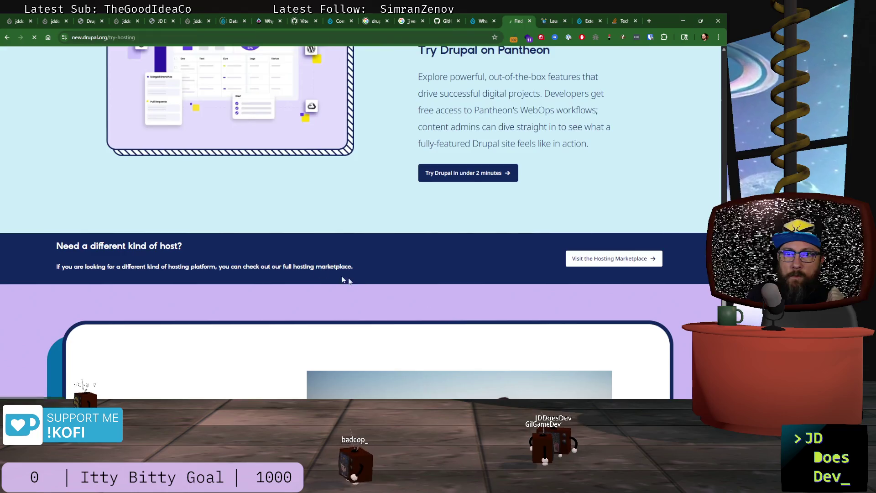
scroll(82, 240, down, 1)
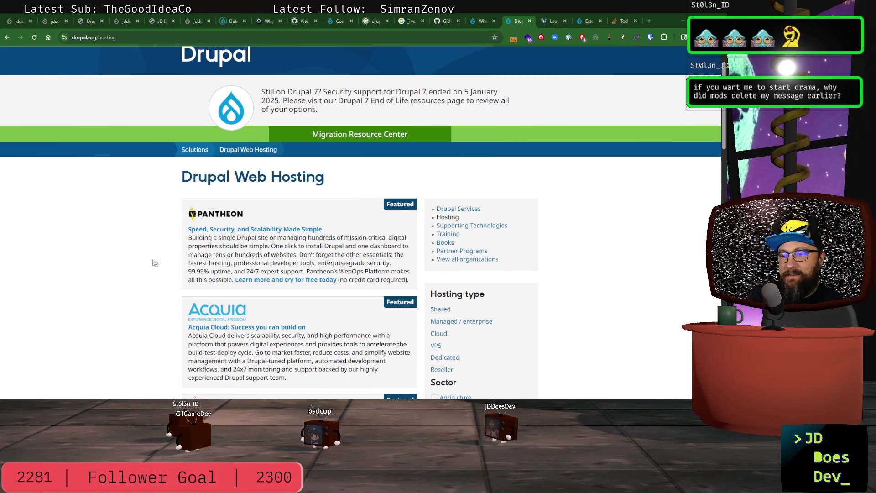
scroll(148, 256, down, 2)
scroll(147, 256, down, 1)
scroll(145, 254, down, 1)
scroll(143, 254, down, 2)
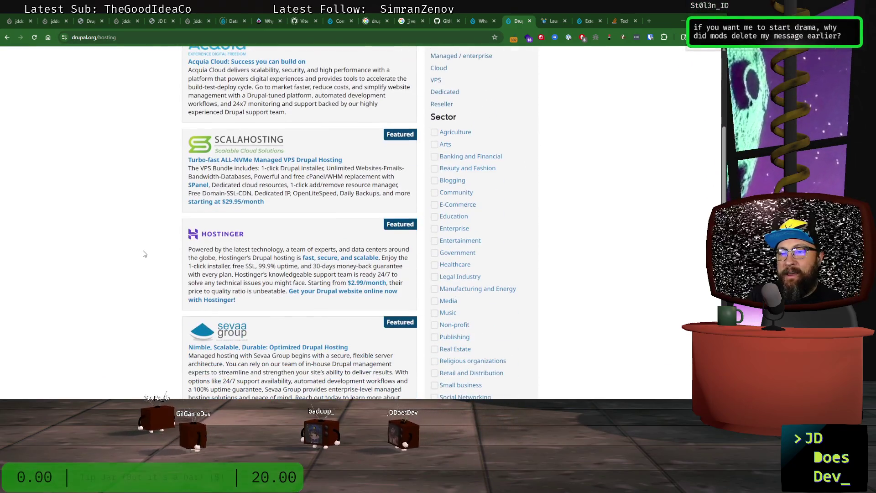
scroll(142, 247, down, 1)
scroll(142, 244, down, 1)
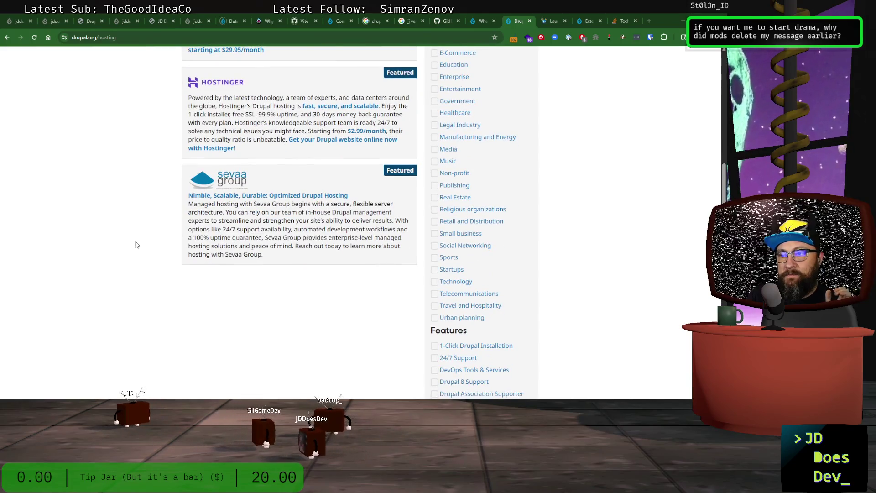
scroll(136, 245, down, 2)
scroll(88, 272, down, 1)
scroll(141, 264, down, 2)
scroll(149, 267, down, 2)
scroll(147, 259, down, 1)
scroll(146, 256, down, 1)
scroll(145, 244, down, 2)
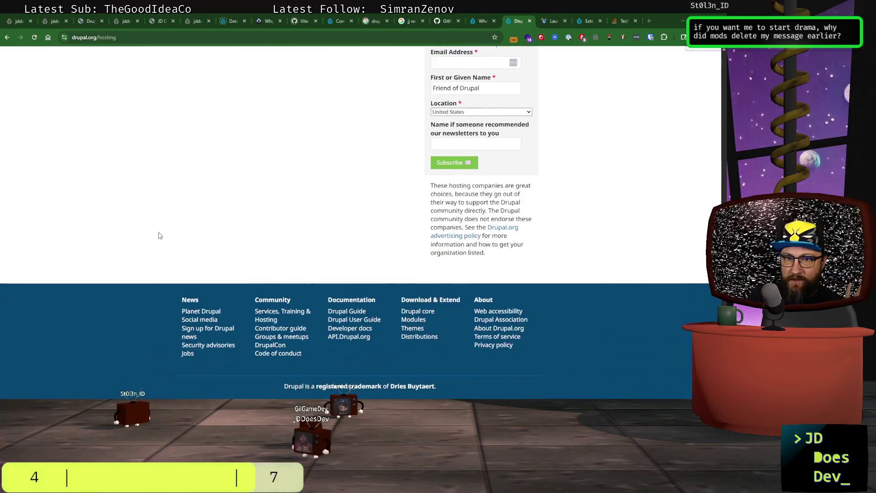
scroll(158, 235, up, 3)
scroll(160, 239, up, 4)
scroll(161, 251, up, 4)
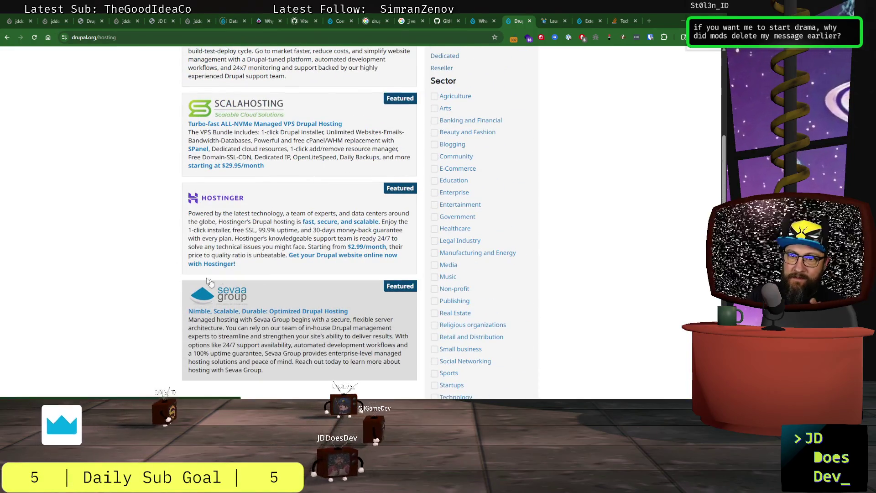
scroll(150, 248, up, 2)
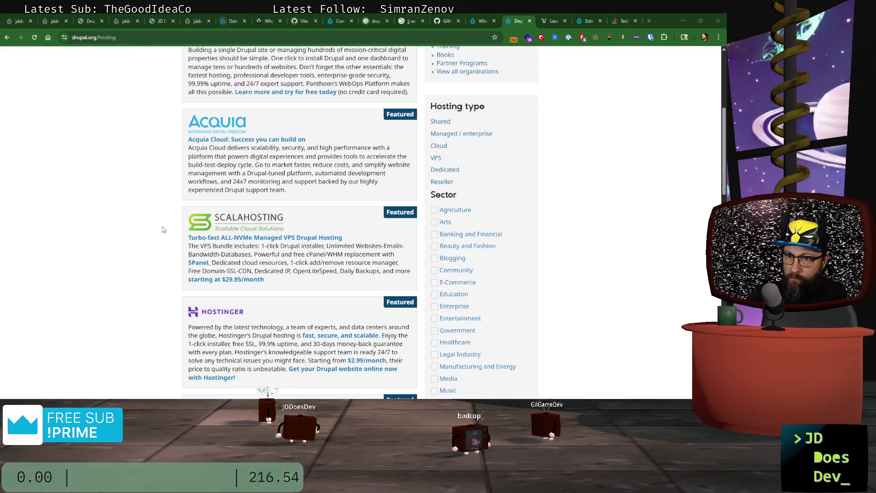
scroll(165, 224, down, 1)
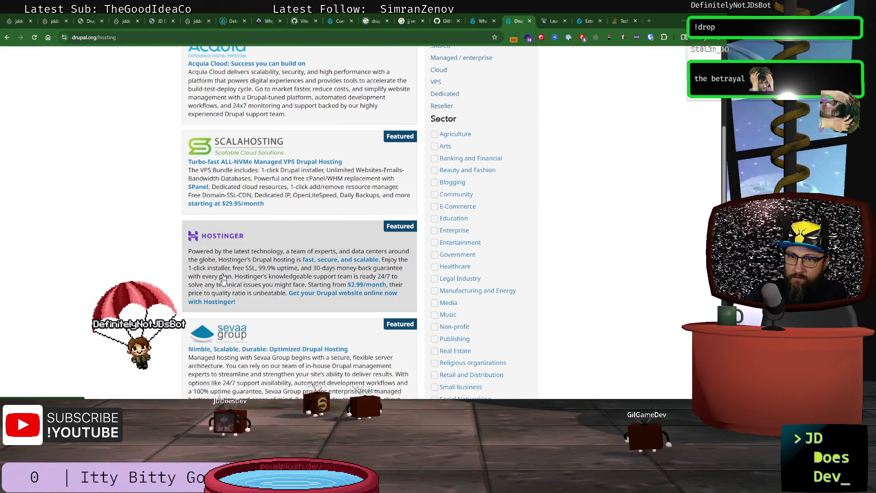
scroll(222, 279, down, 1)
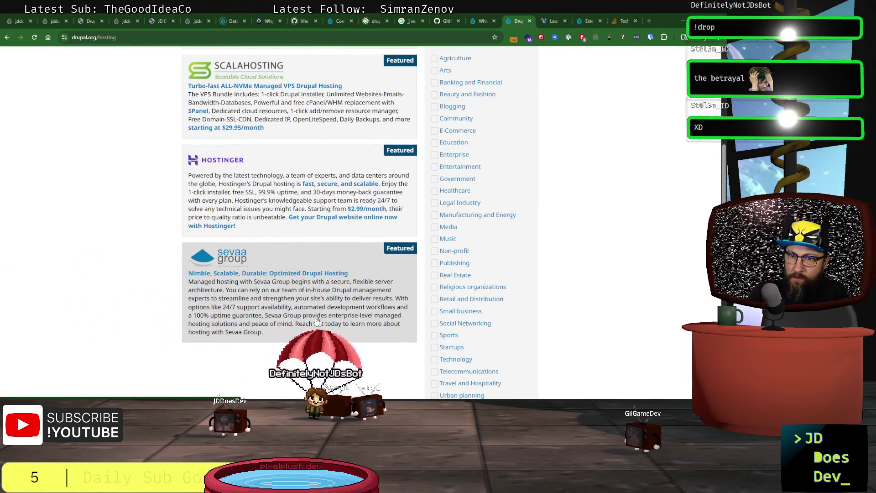
Step: Open Hostinger's web hosting site, accept cookies, and view the pricing page with subscription lengths
click(214, 165)
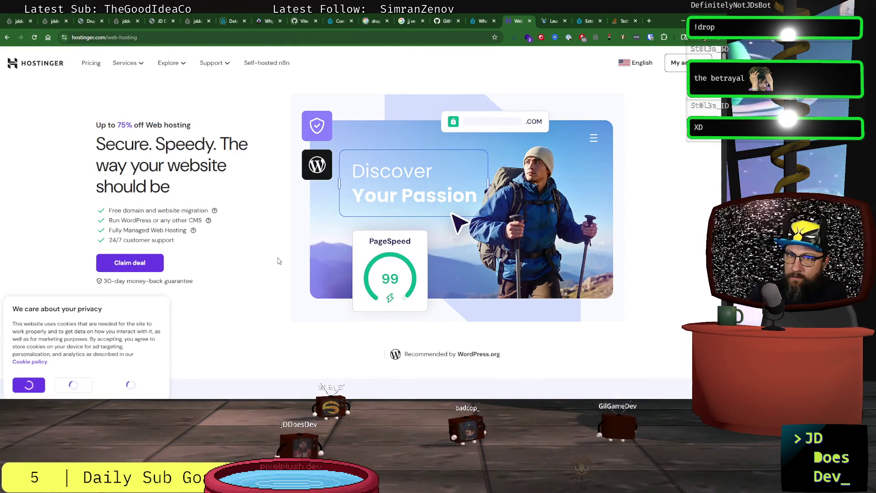
scroll(256, 246, down, 1)
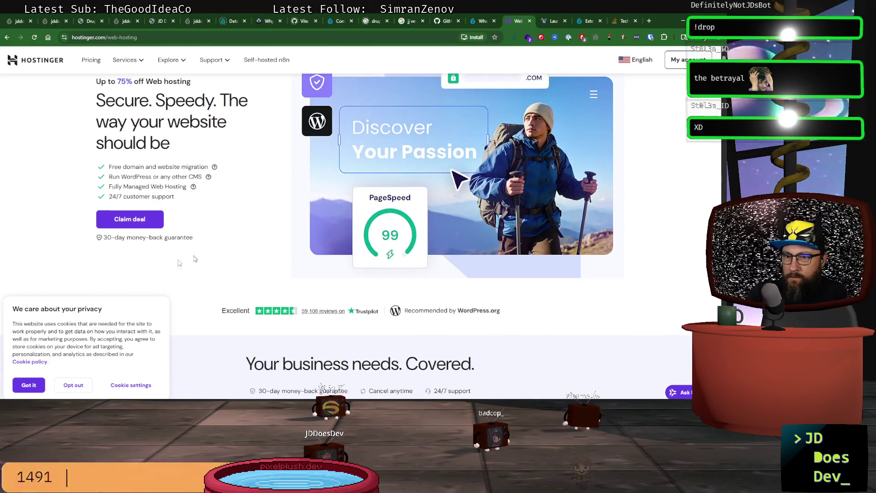
click(29, 385)
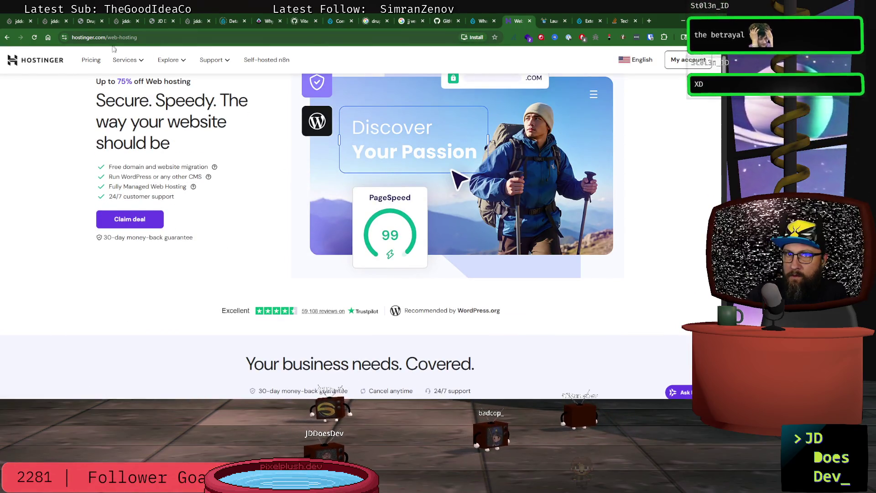
click(91, 59)
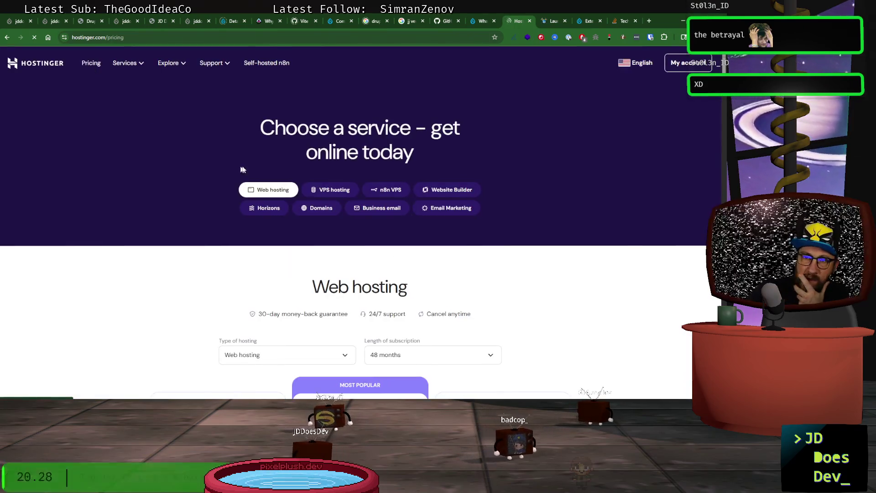
scroll(212, 244, down, 1)
scroll(211, 243, down, 2)
scroll(188, 250, down, 1)
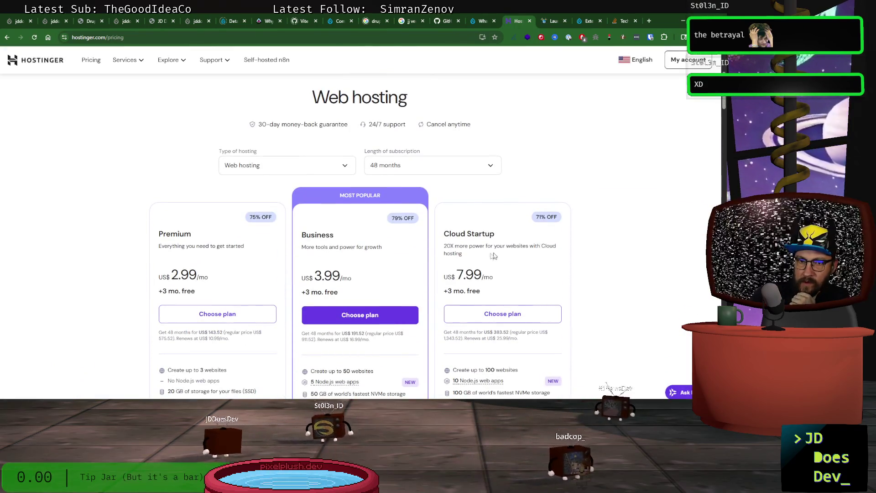
scroll(240, 205, down, 2)
scroll(92, 254, down, 2)
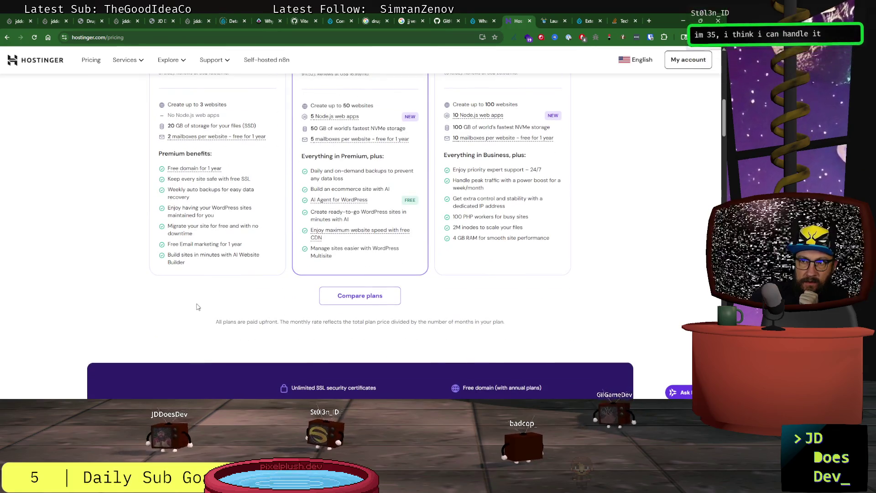
scroll(206, 288, up, 2)
scroll(204, 296, up, 1)
scroll(205, 296, down, 1)
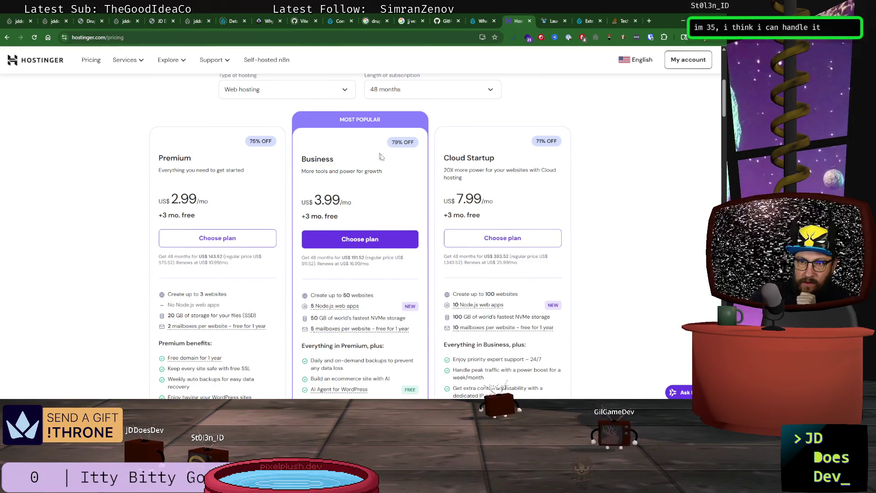
scroll(432, 204, up, 1)
scroll(432, 204, up, 1)
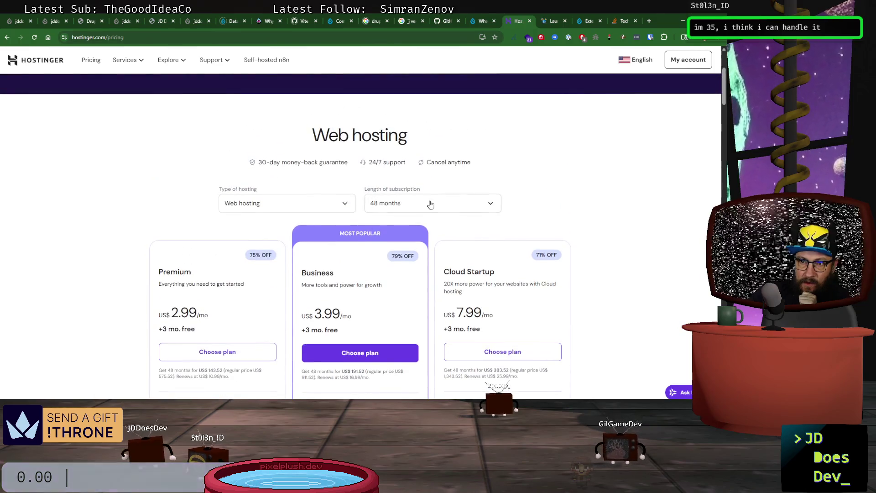
click(433, 204)
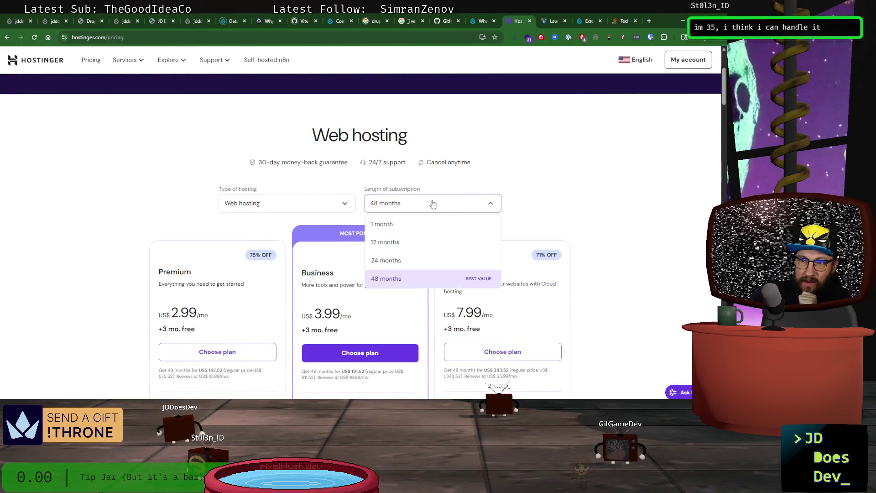
Step: Switch the plan pricing to a 1-month subscription length and confirm the choice
click(383, 224)
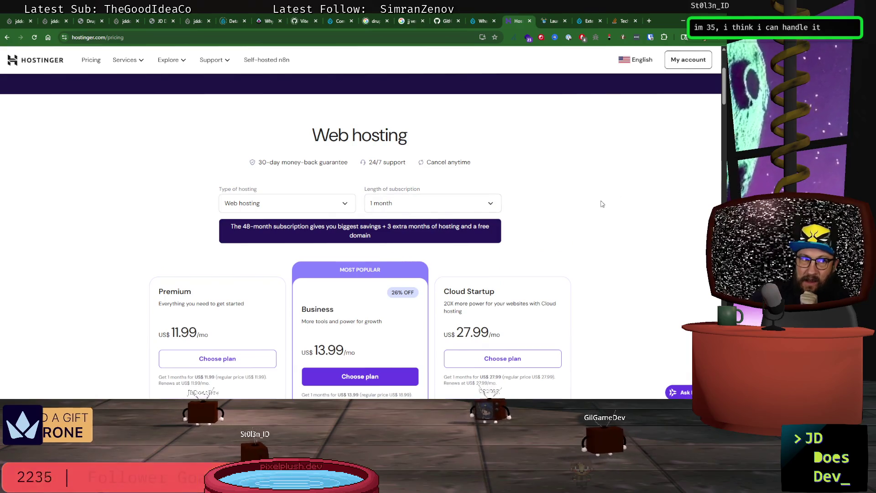
click(431, 202)
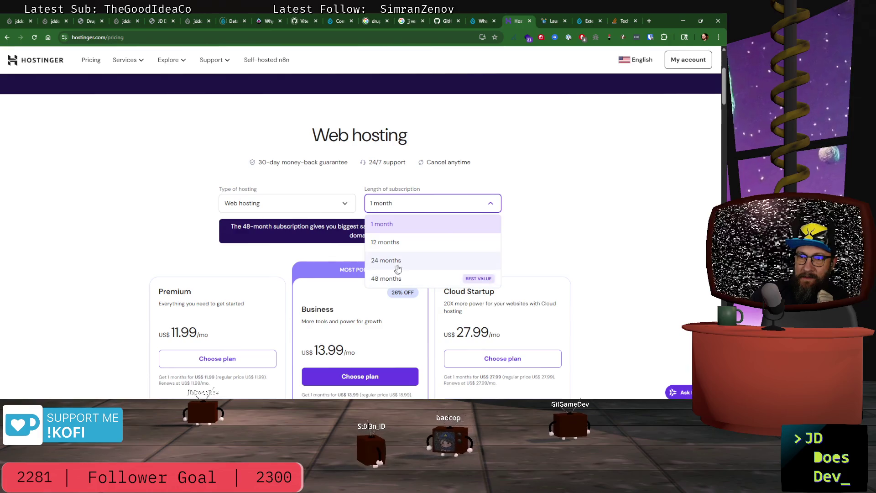
scroll(392, 273, down, 1)
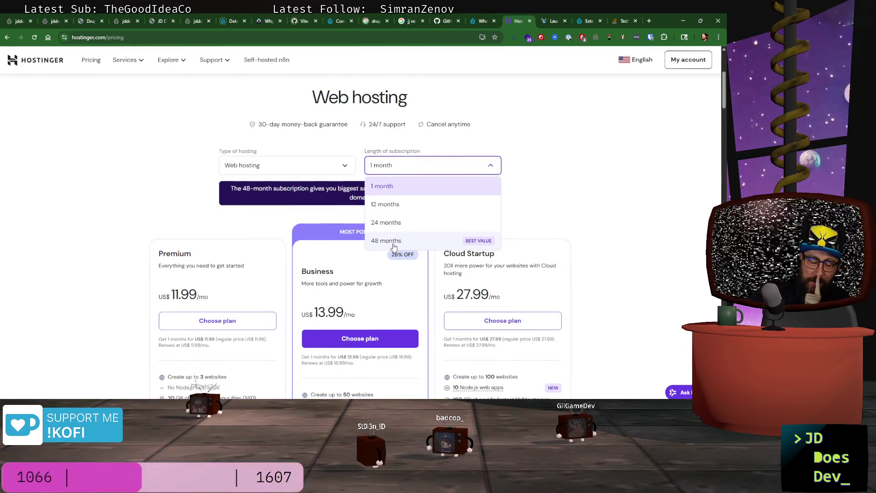
click(564, 162)
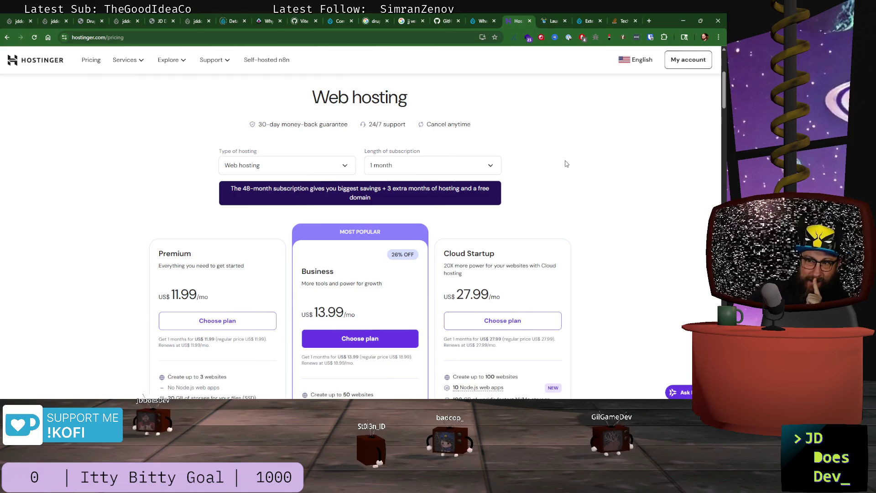
scroll(566, 163, up, 3)
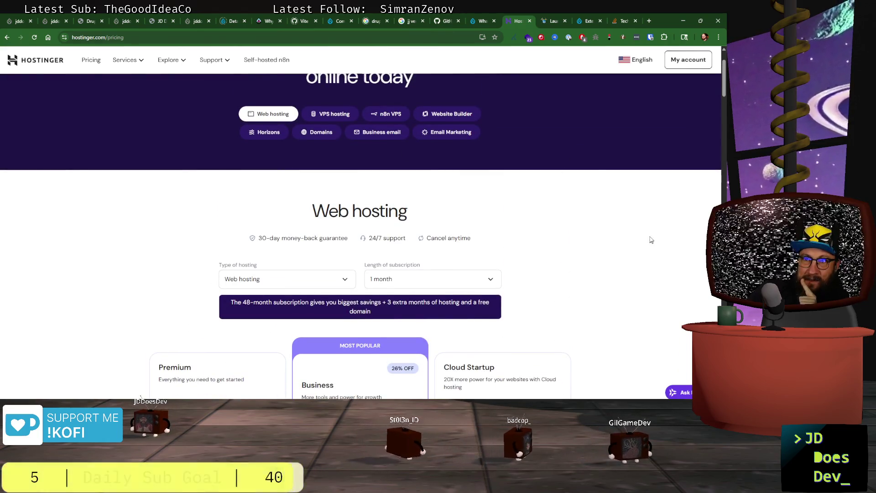
scroll(445, 226, up, 2)
Step: View the Web hosting plans page from the Hostinger Services menu
click(127, 66)
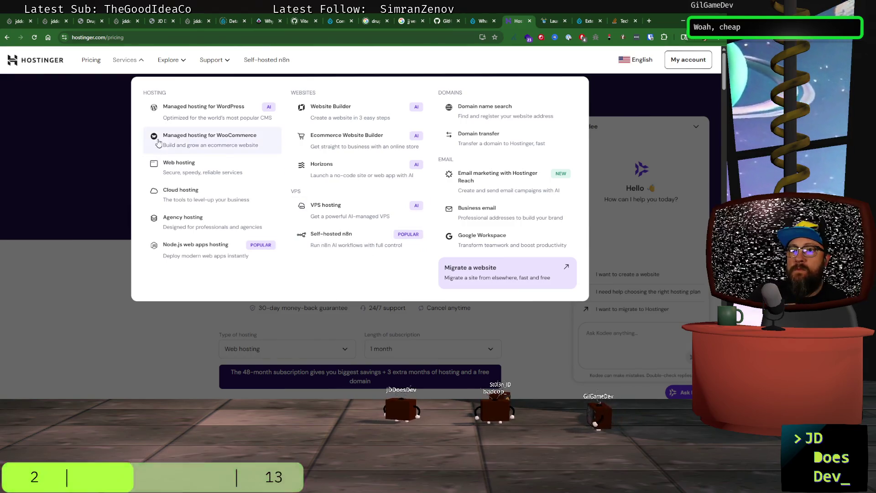
click(201, 173)
scroll(226, 209, down, 2)
scroll(230, 207, down, 1)
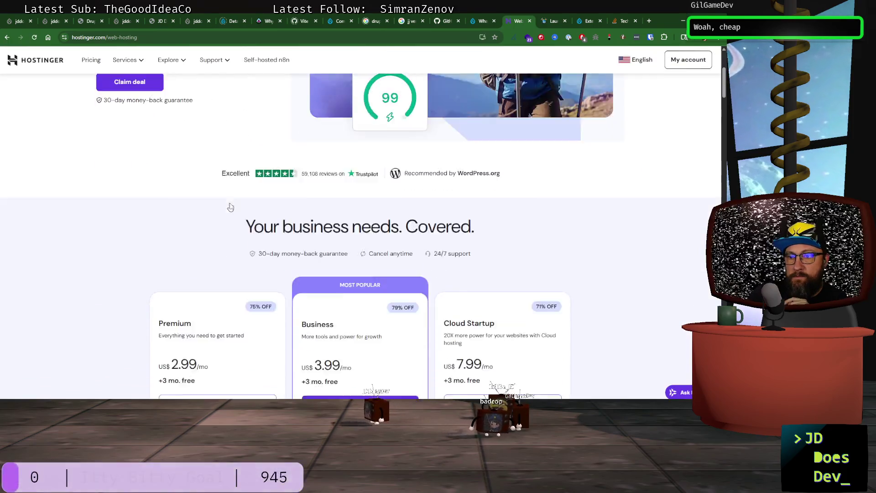
scroll(230, 206, down, 1)
scroll(372, 261, down, 1)
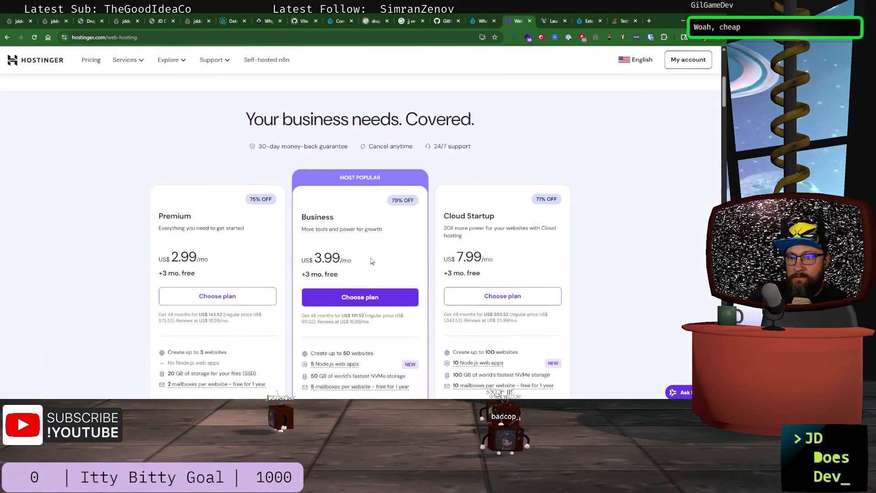
scroll(371, 261, down, 1)
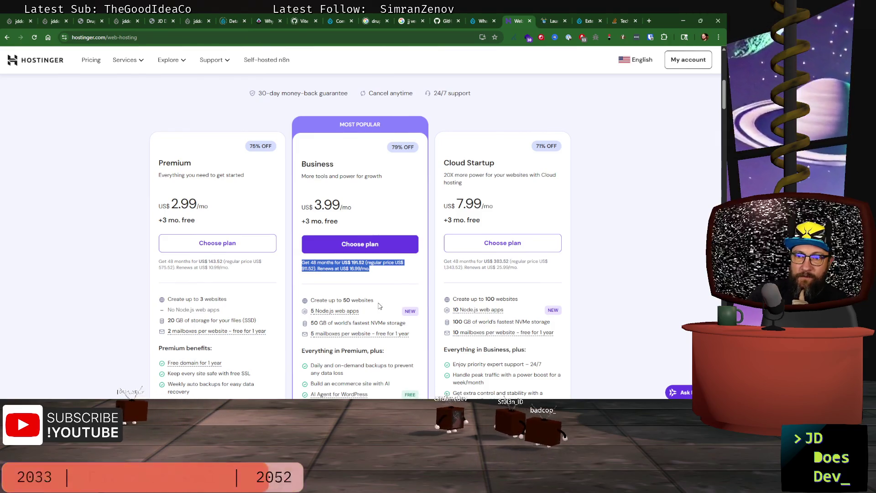
click(384, 273)
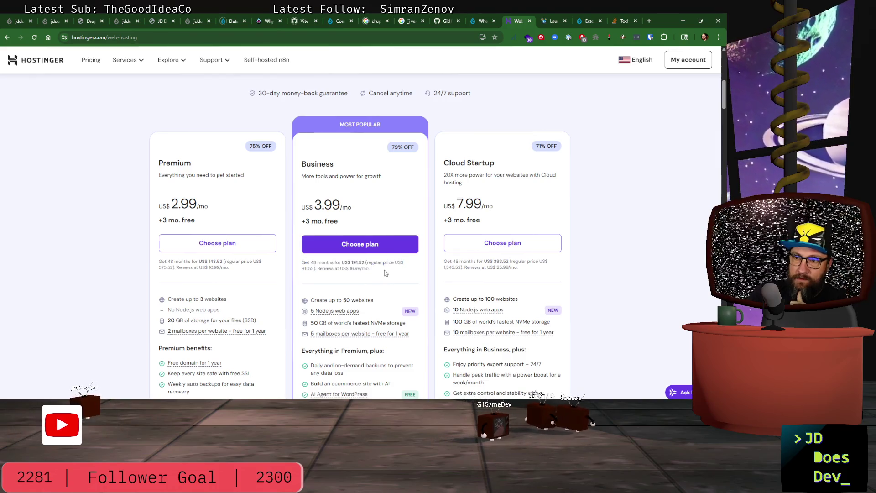
scroll(370, 246, down, 1)
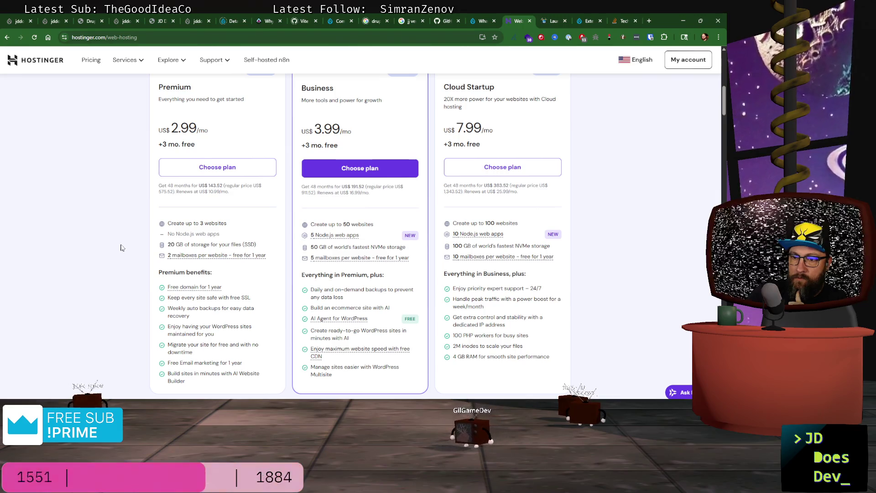
scroll(132, 234, down, 2)
scroll(132, 233, up, 3)
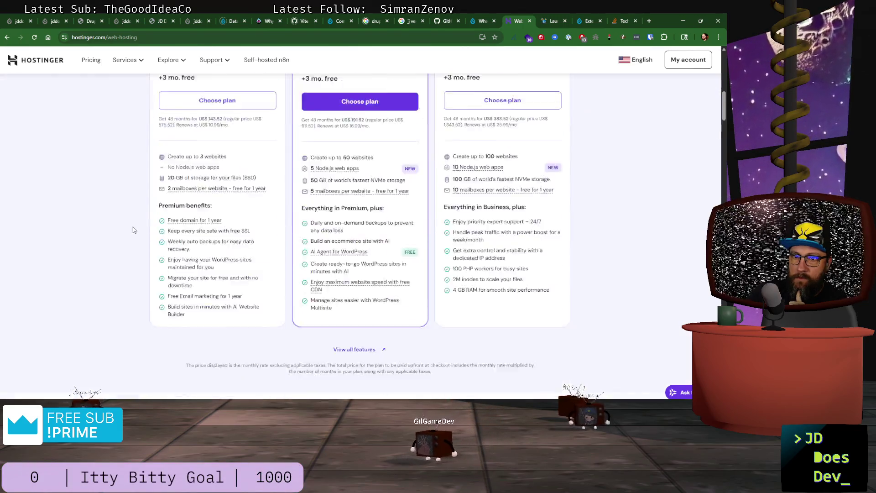
scroll(134, 229, down, 5)
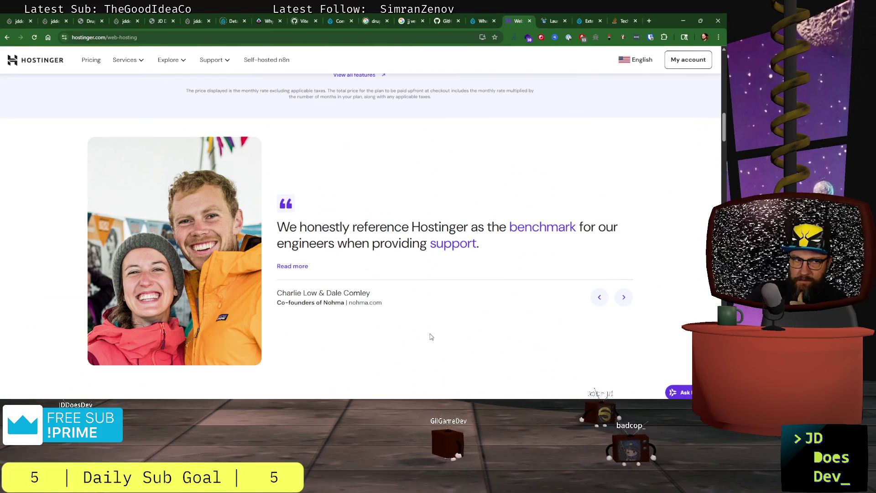
scroll(101, 173, up, 3)
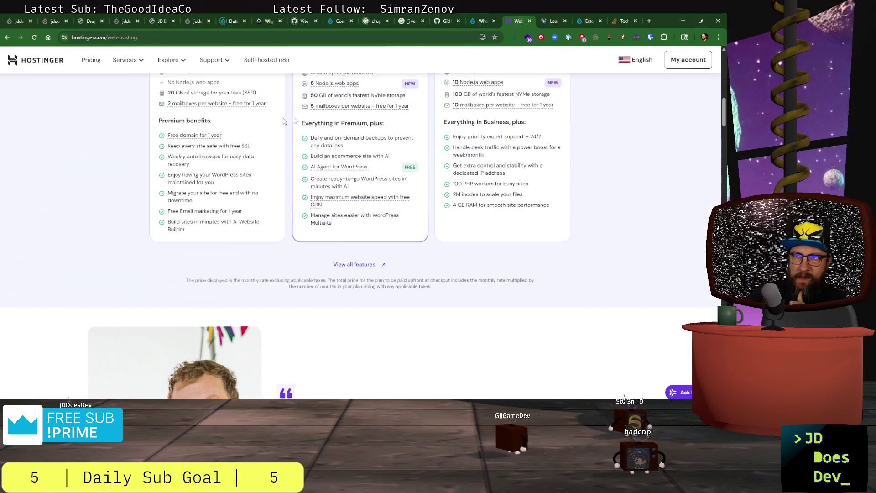
Step: Close the Hostinger tab and return to slide_outline.md in Visual Studio Code
click(530, 21)
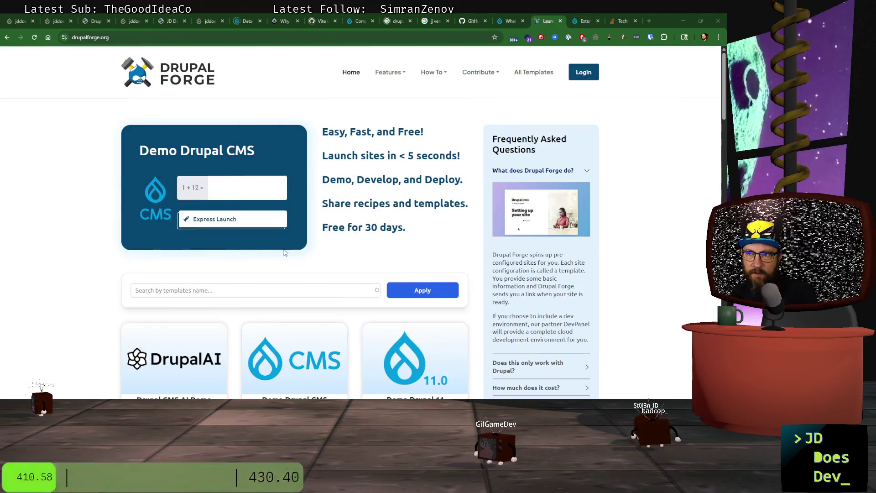
key(alt+Tab)
key(alt+Tab)
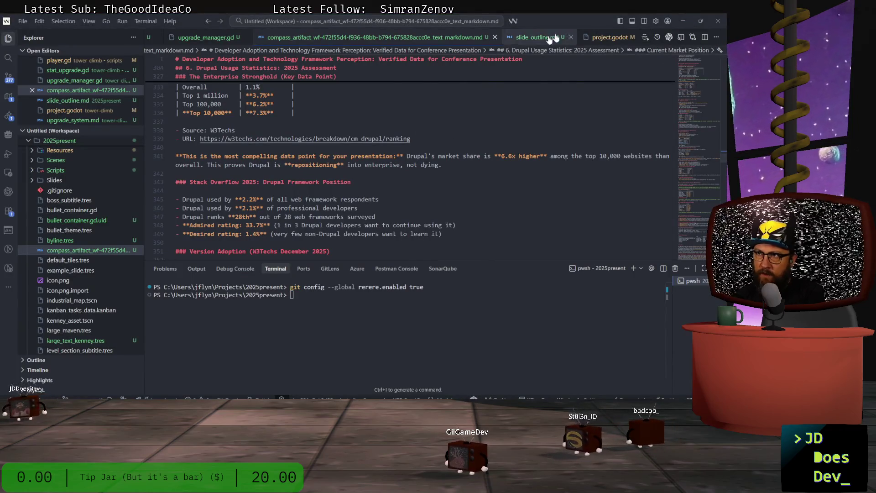
click(538, 37)
scroll(336, 130, down, 2)
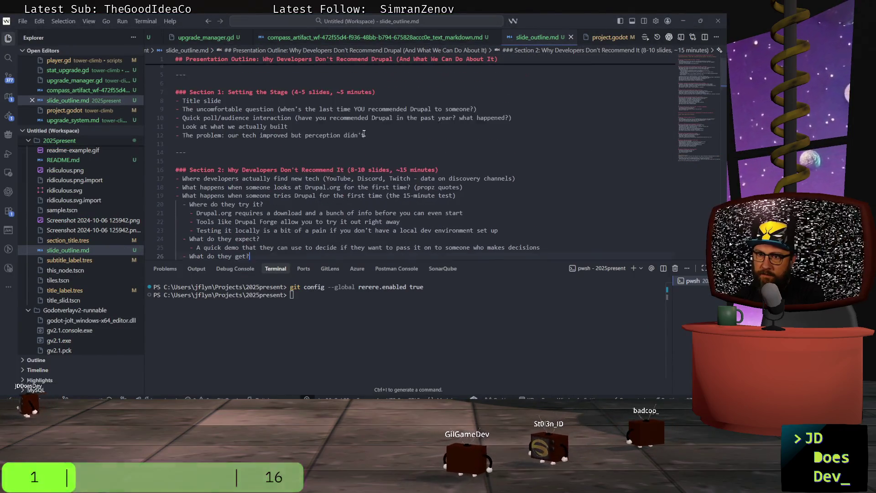
scroll(475, 225, down, 1)
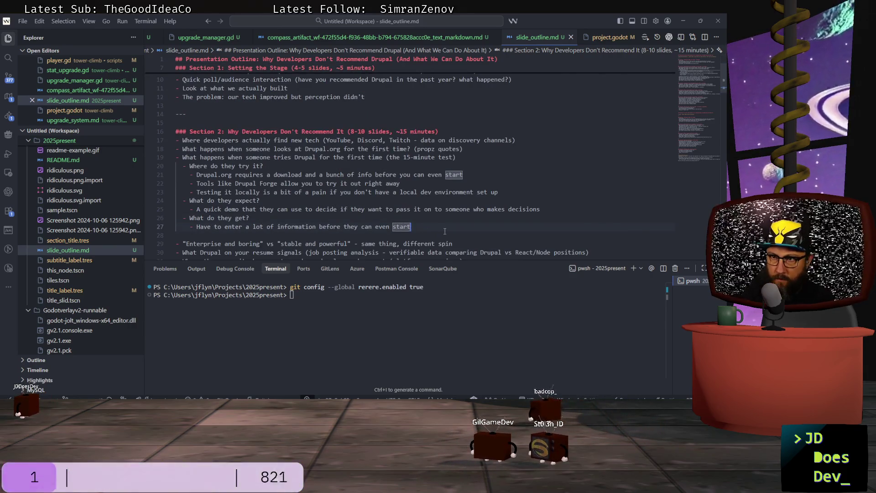
Step: Add the bullet 'No direct line to drupal forge' under 'What do they get?' and start a sub-bullet under the quick demo line
key(Return)
text(- No di)
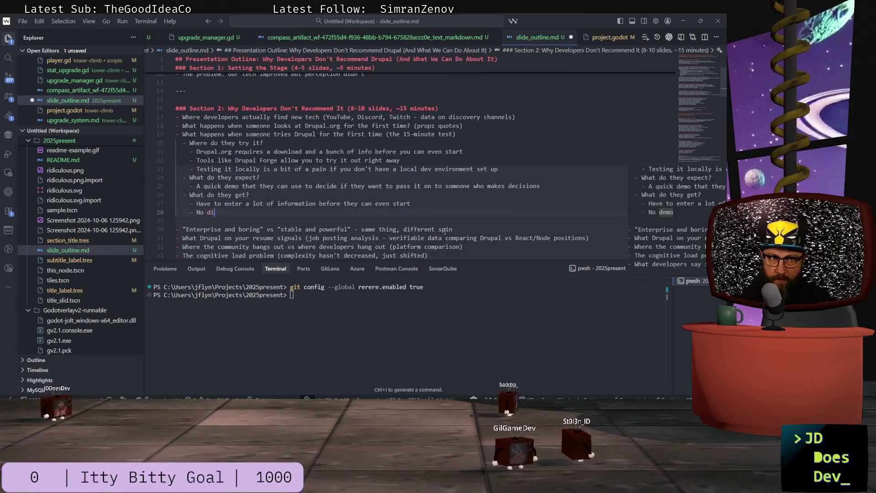
text(rect line to drupal forg)
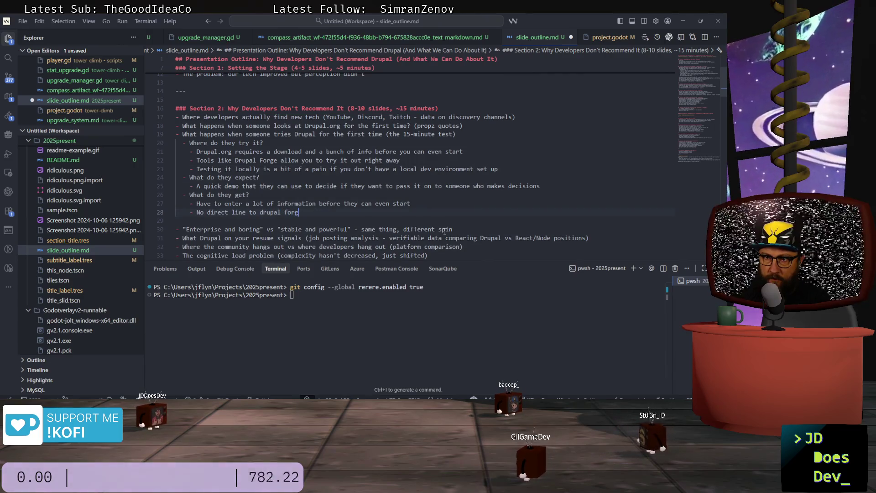
text(e)
key(Return)
text(-)
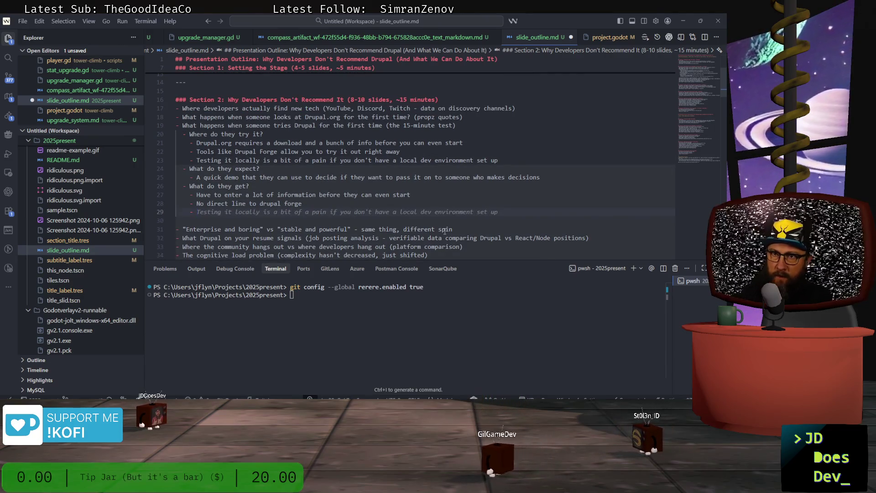
click(545, 177)
key(Return)
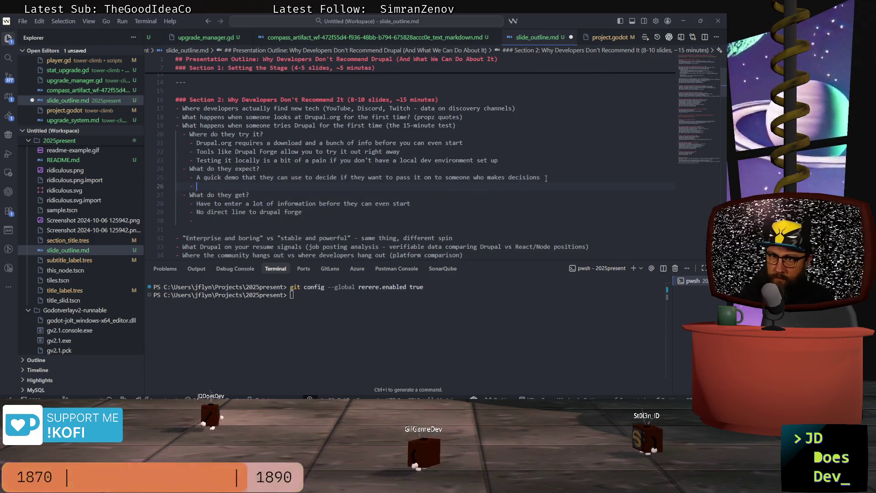
text(Screenshots of the)
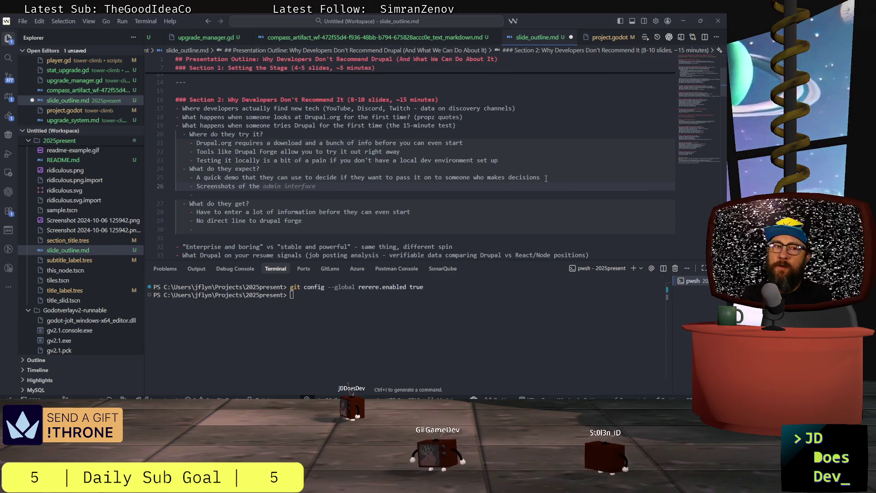
text(u)
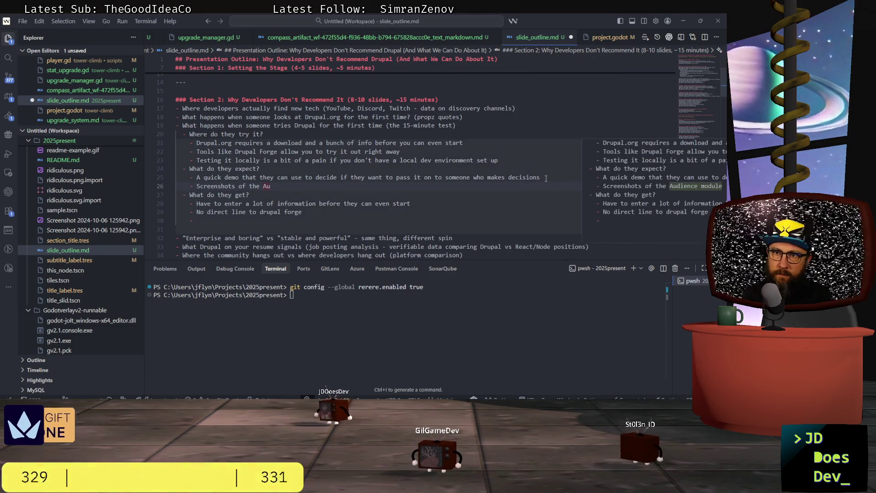
text(thor)
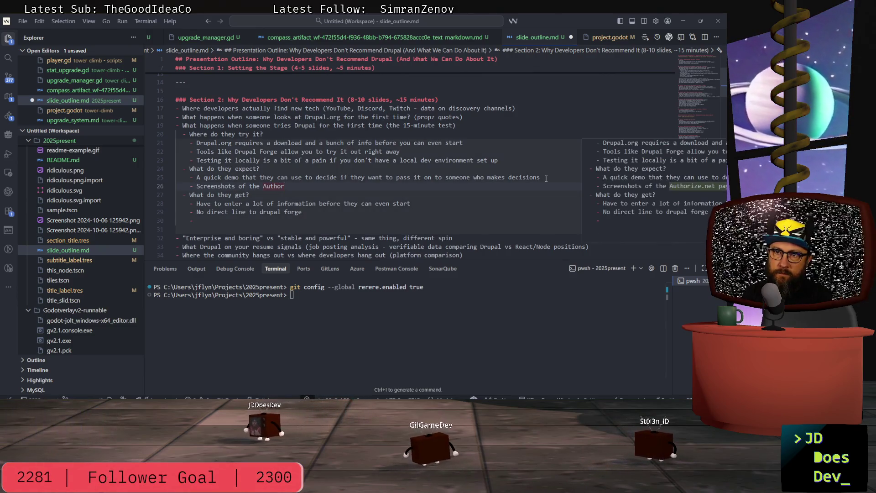
text(/Content E)
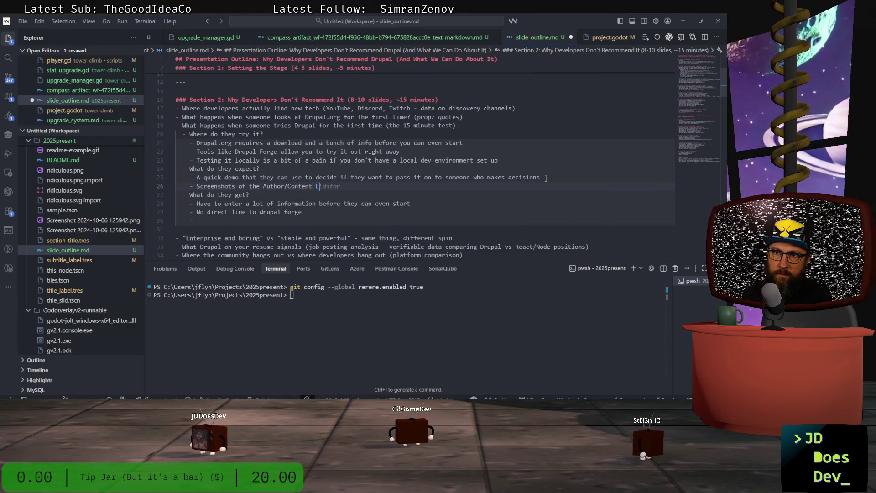
text(dito)
text(ex)
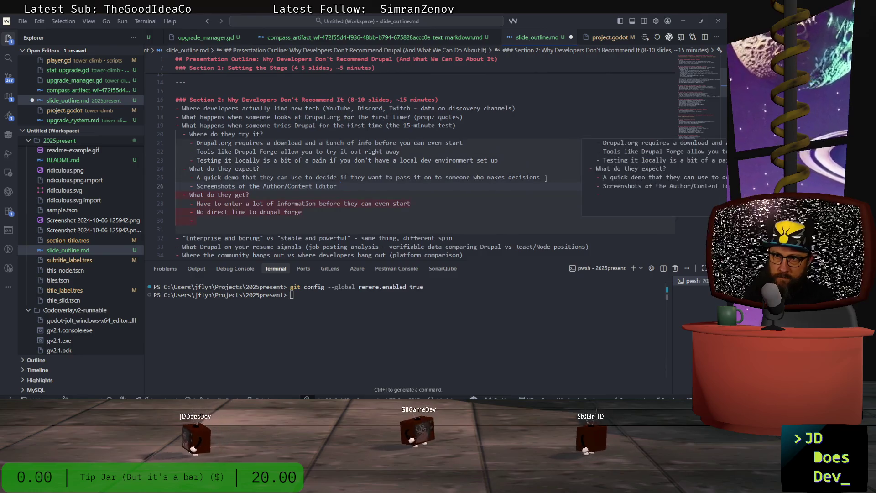
text(perience)
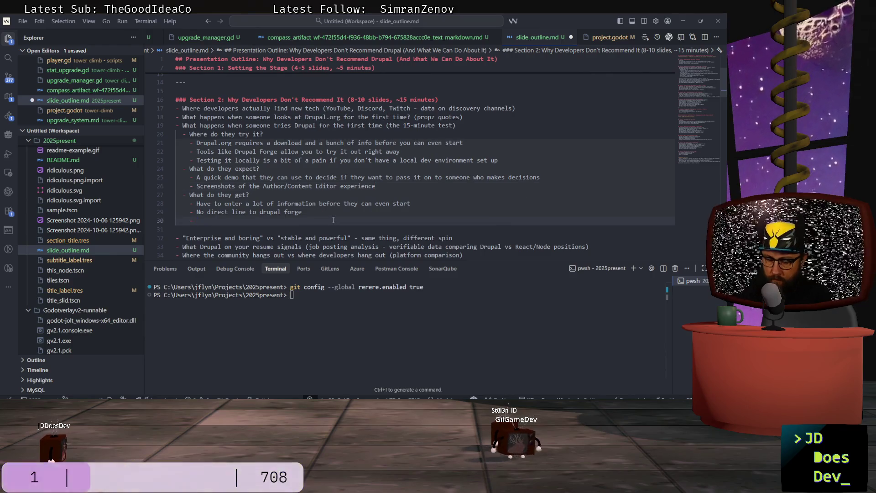
text(A )
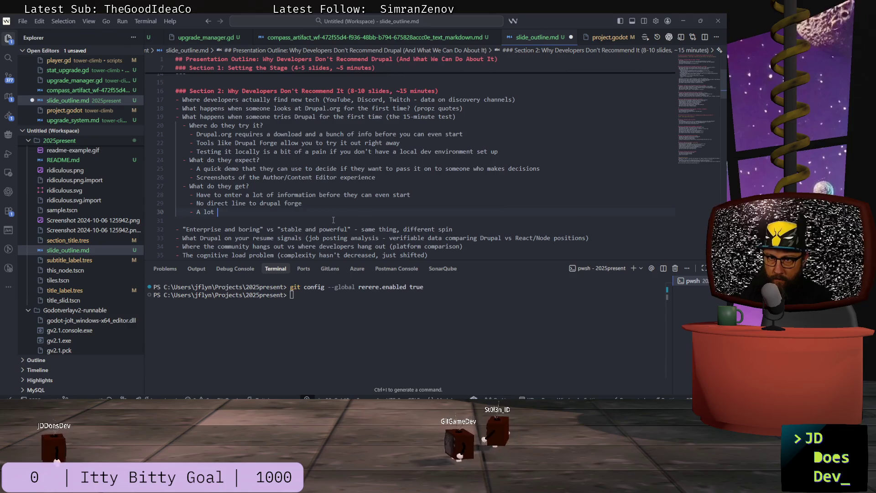
text(f )
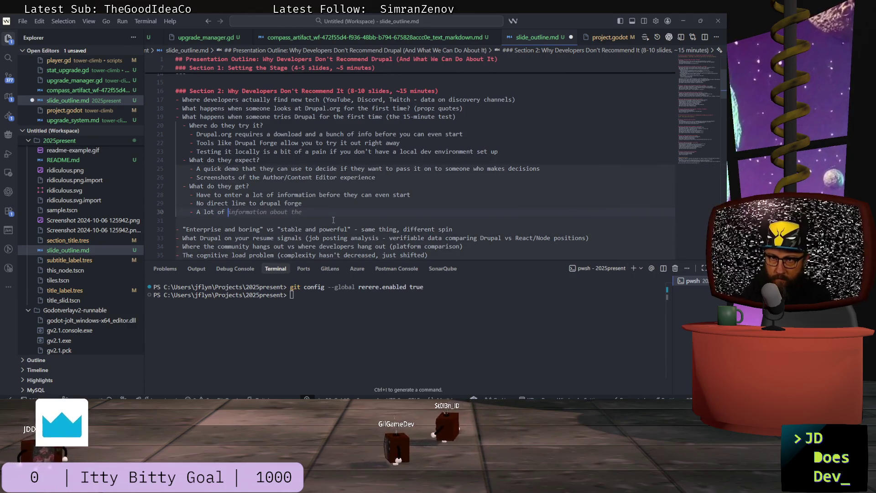
text("trust me, it)
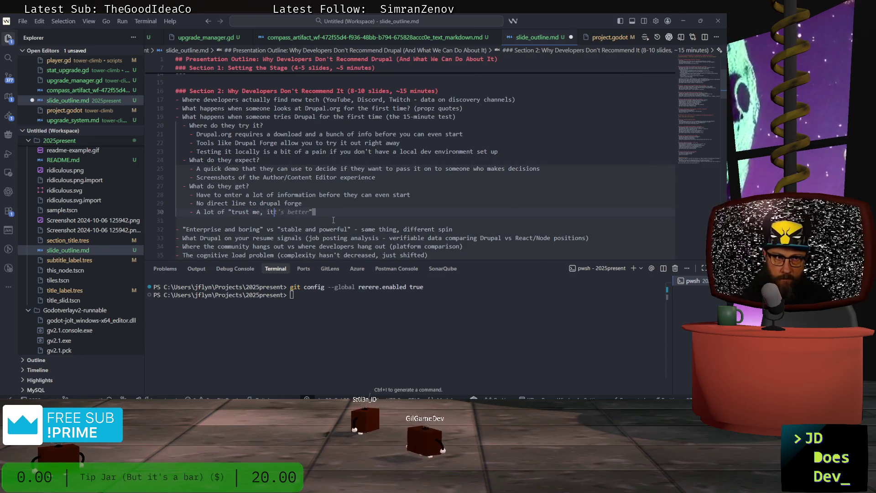
text( looksgood)
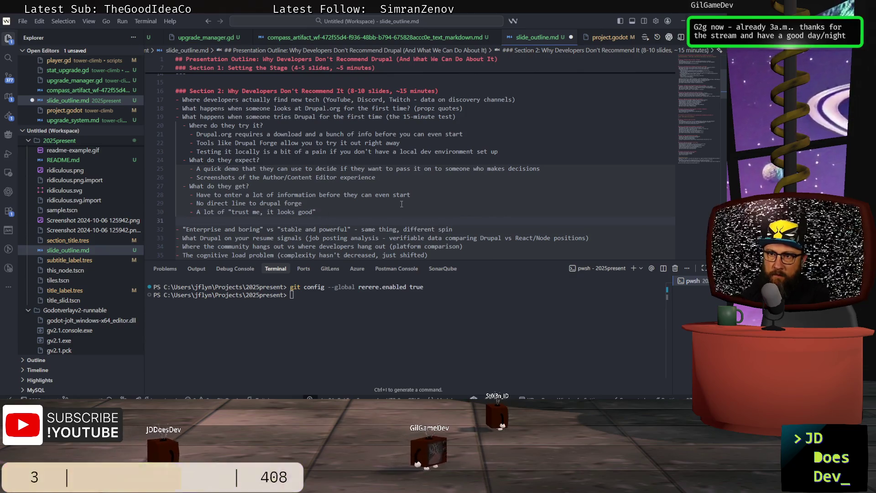
Step: Finish the 'trust me, it looks good' bullet and remove the empty line after it
key(BackSpace)
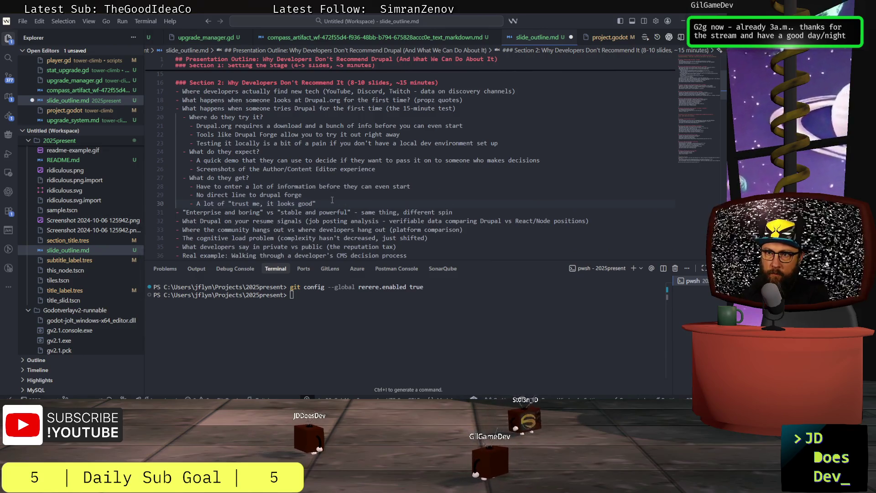
scroll(440, 200, down, 1)
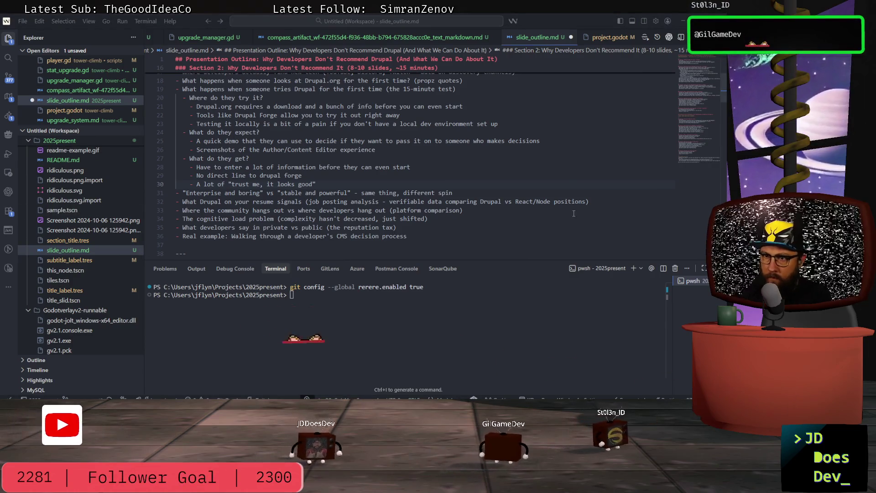
Step: Review the Section 2 bullets in slide_outline.md, then switch to the browser showing Drupal Forge
click(498, 219)
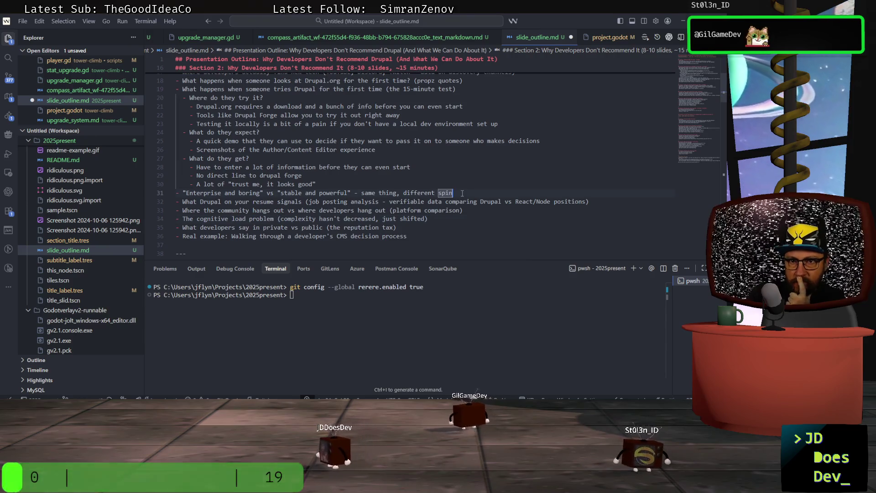
click(452, 192)
scroll(463, 192, up, 2)
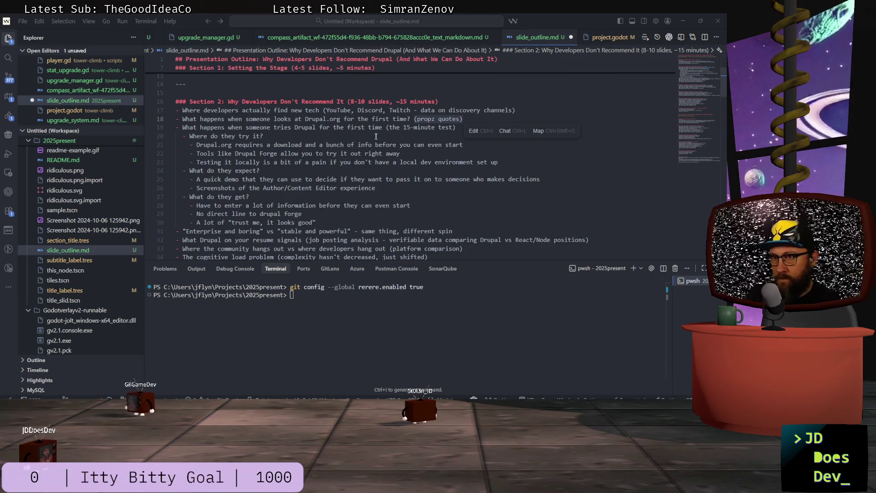
scroll(377, 132, down, 1)
scroll(381, 130, down, 1)
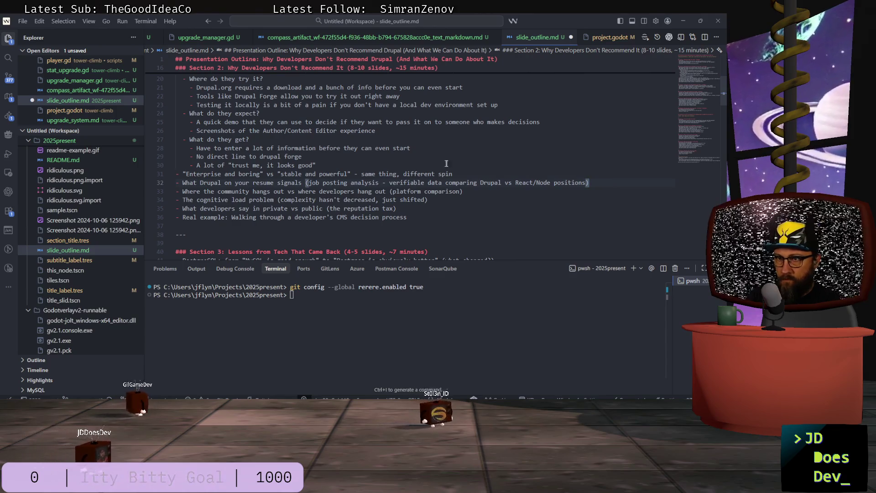
click(469, 172)
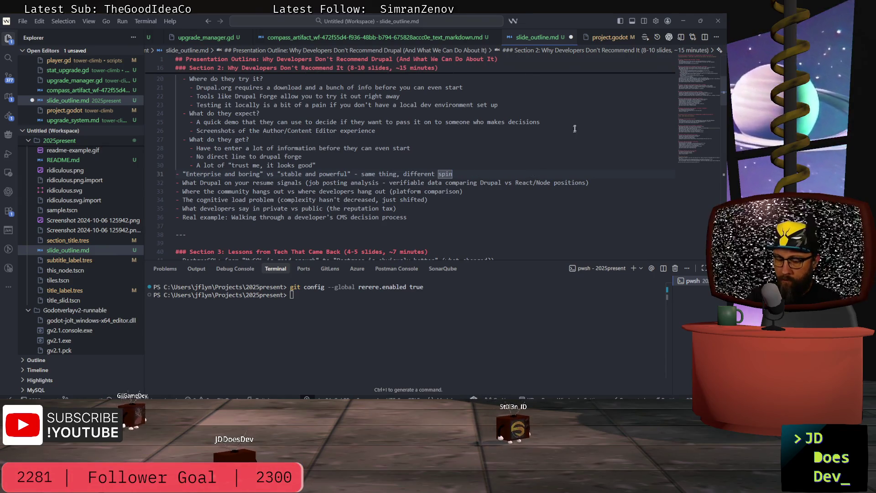
key(alt+Tab)
key(alt+Tab)
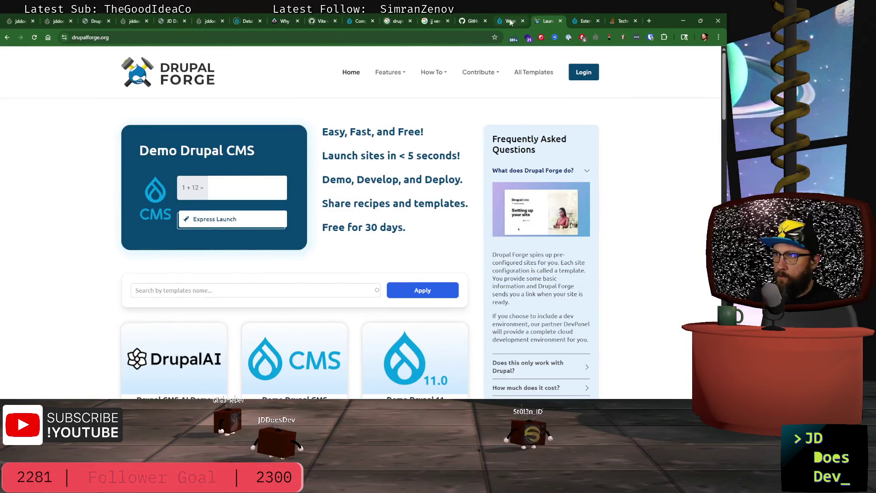
Step: Cycle through the Drupal docs, Components, Extend and Drupal Forge tabs, closing Extend, ending on Hostinger pricing
key(ctrl+shift+Tab)
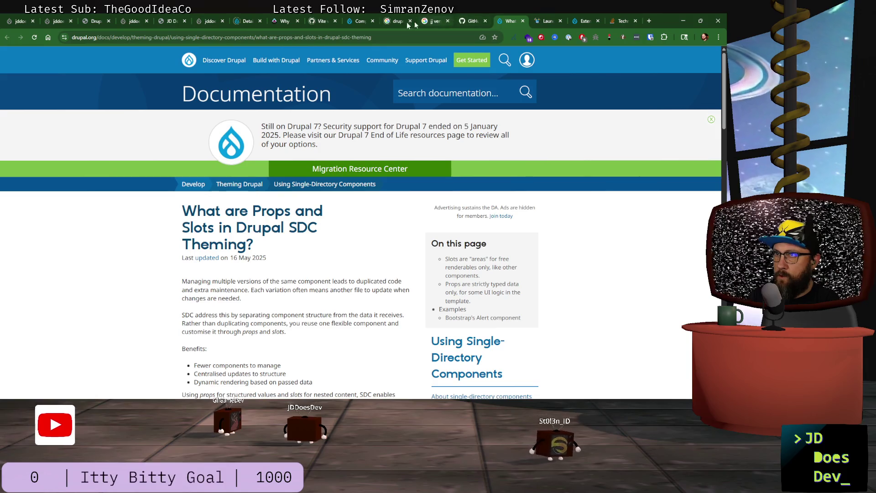
click(359, 21)
click(582, 20)
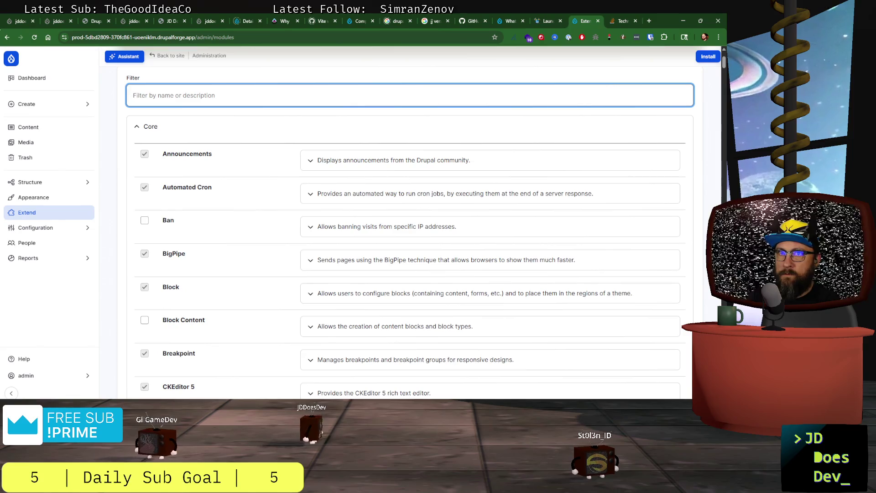
click(597, 21)
click(548, 21)
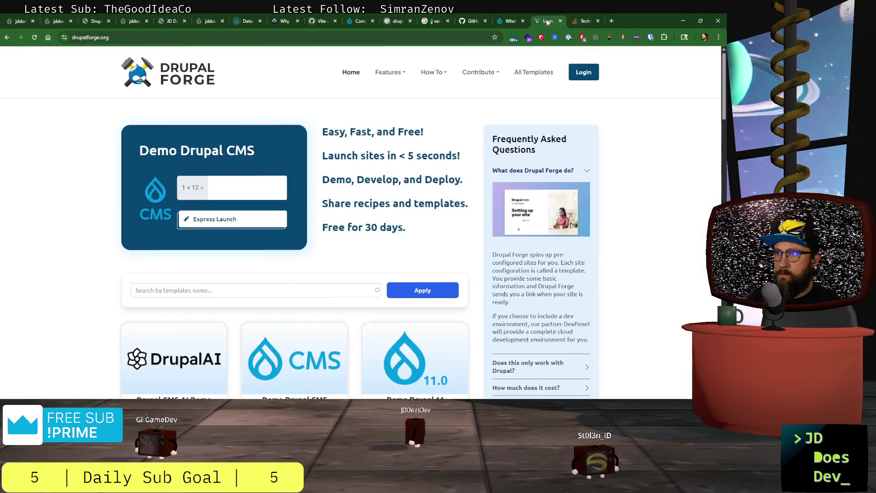
click(497, 23)
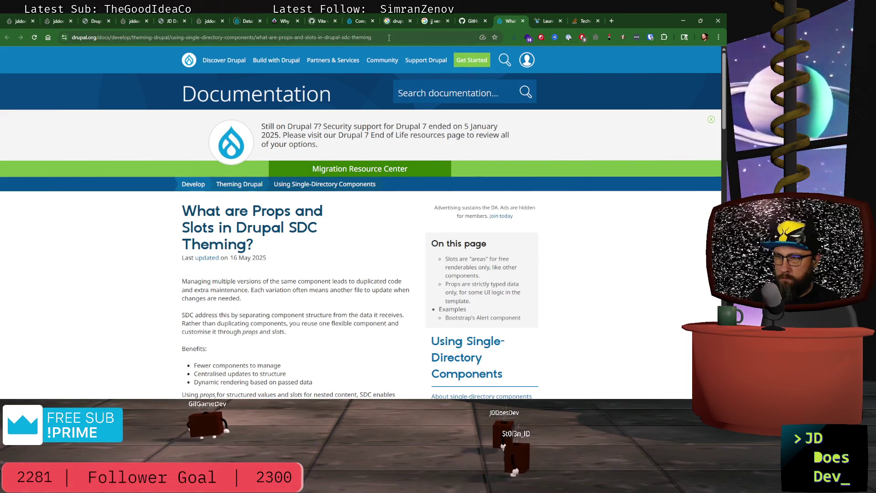
key(alt+Tab)
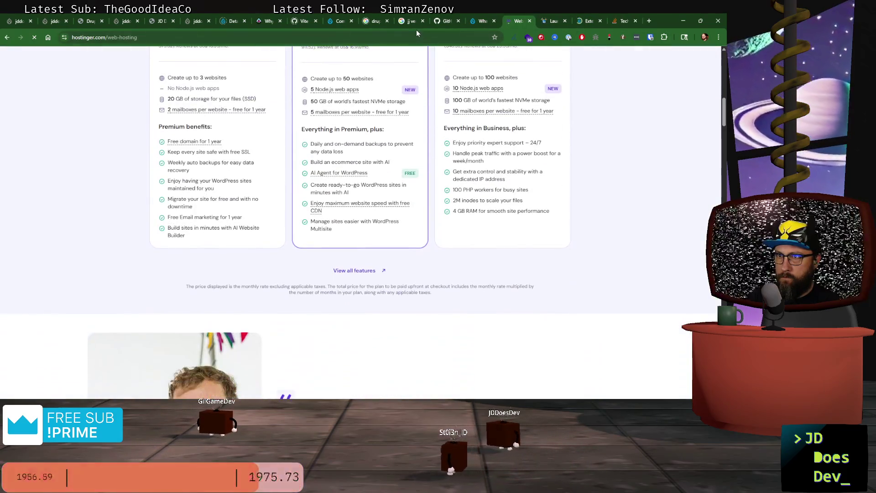
Step: Return via Back history to the Drupal CMS home page, highlight its headline, then go to the trial page
right_click(5, 40)
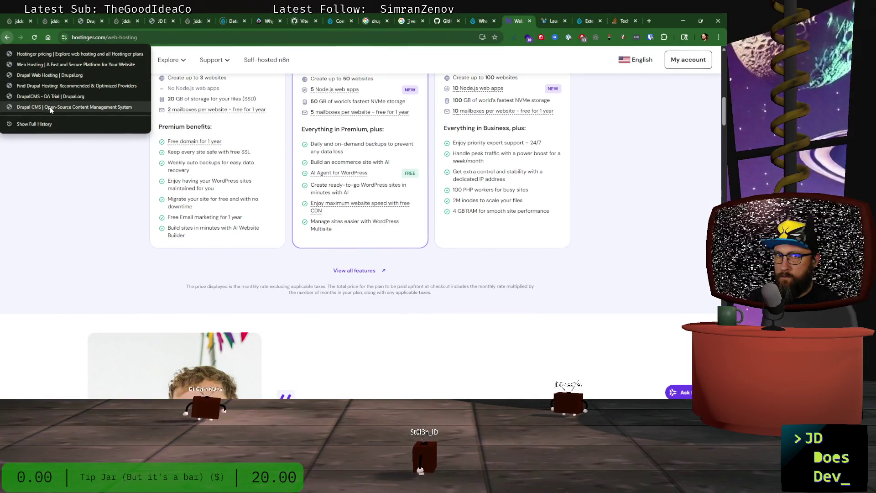
click(57, 97)
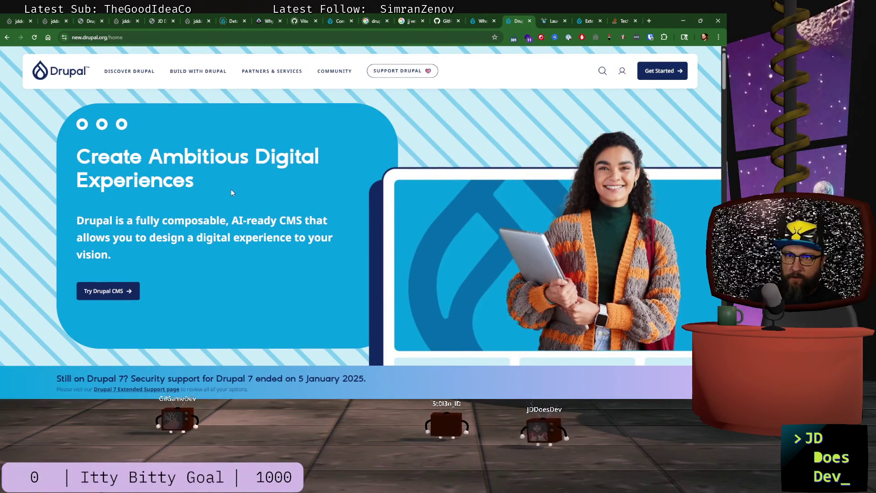
drag(223, 185, 51, 152)
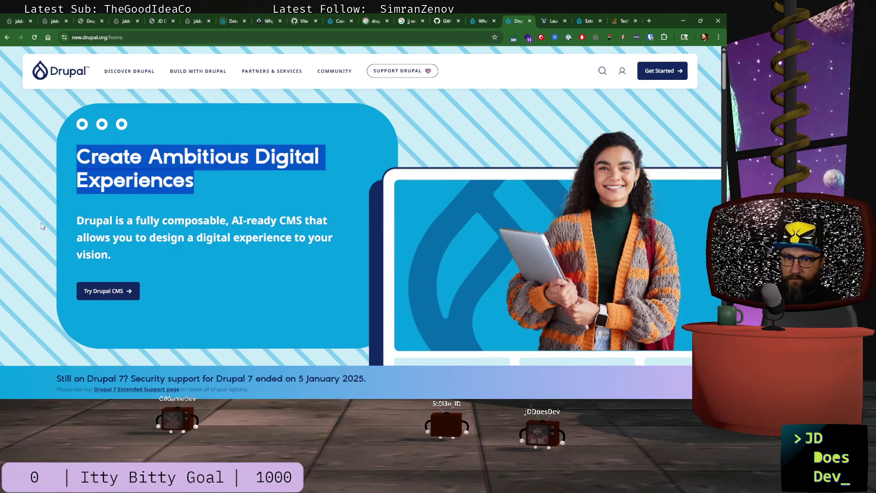
scroll(42, 226, down, 4)
scroll(64, 159, up, 3)
scroll(65, 158, up, 1)
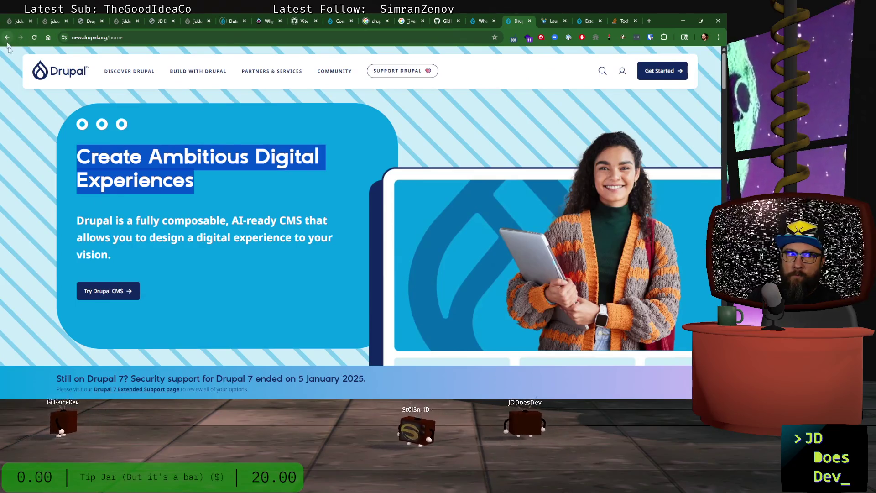
click(133, 291)
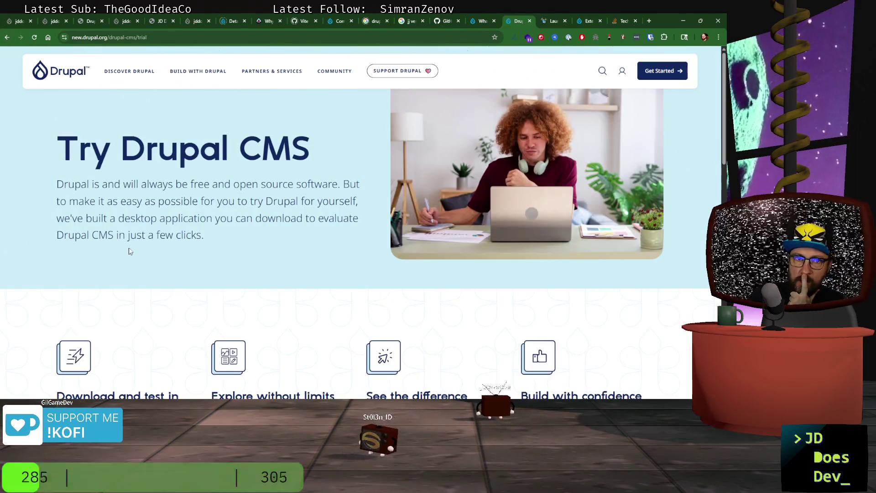
scroll(130, 251, down, 2)
scroll(129, 251, down, 3)
scroll(130, 245, down, 3)
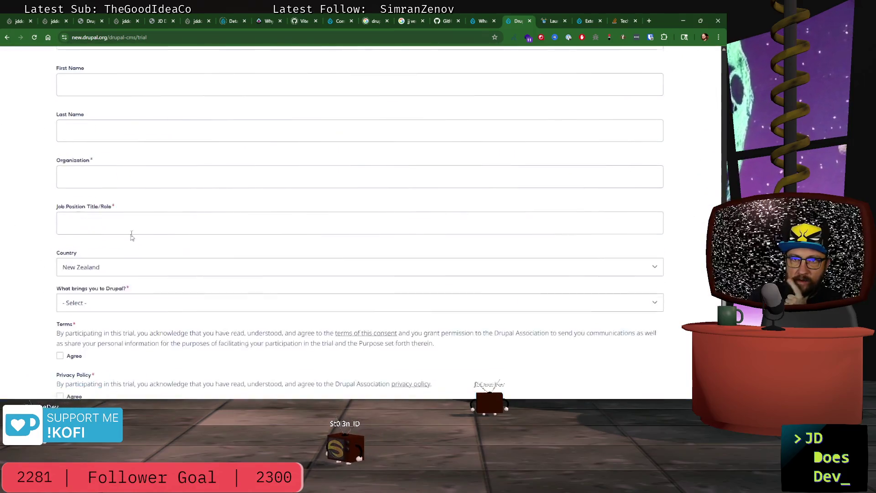
scroll(130, 245, up, 10)
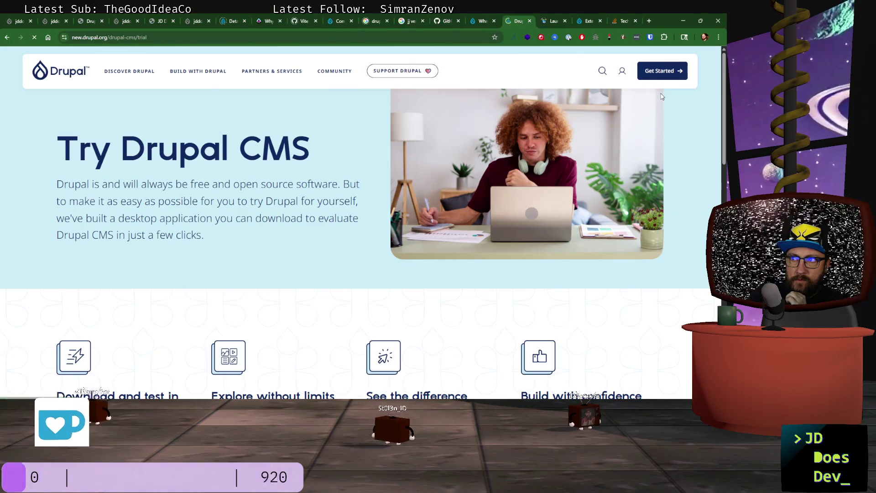
Step: Return to the Drupal.org homepage and expand the Discover Drupal mega menu
click(72, 76)
scroll(128, 171, down, 3)
scroll(128, 171, down, 3)
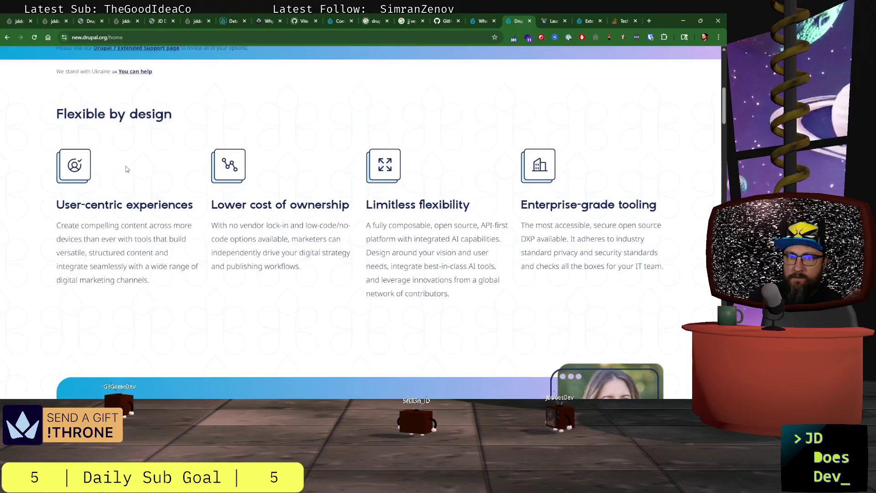
scroll(127, 168, down, 2)
scroll(131, 168, down, 3)
scroll(110, 166, down, 2)
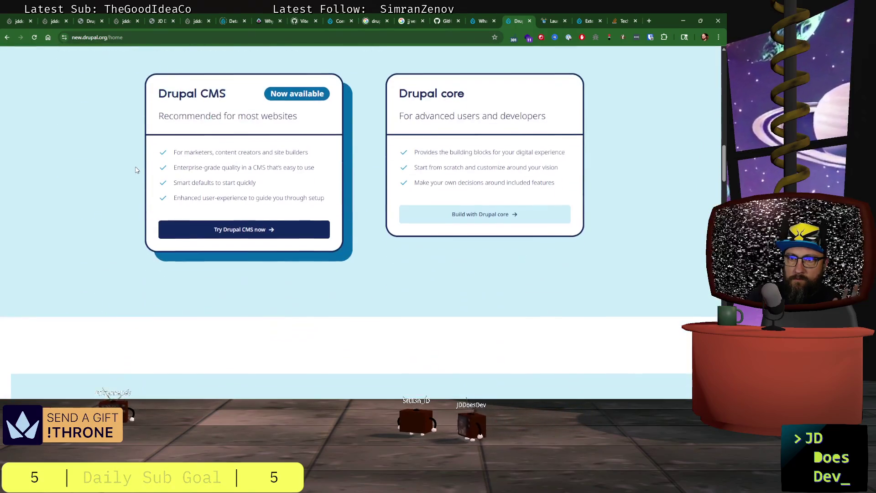
scroll(101, 165, down, 3)
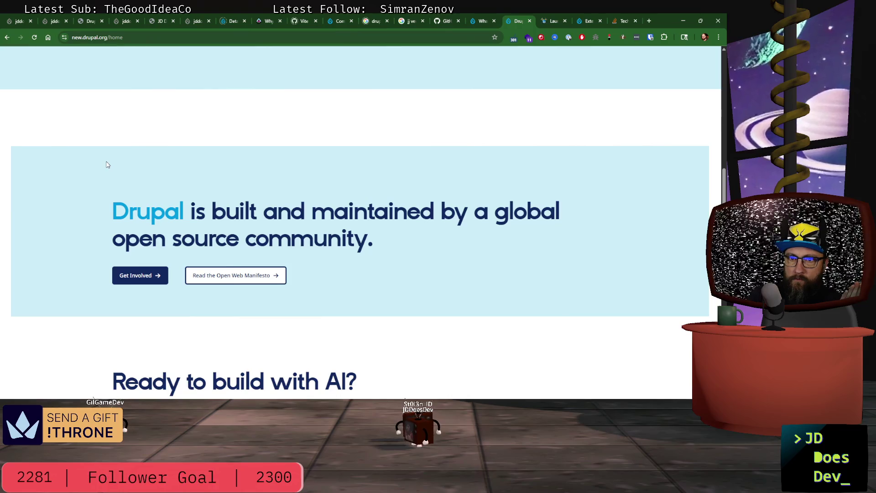
scroll(106, 164, down, 2)
scroll(109, 152, up, 3)
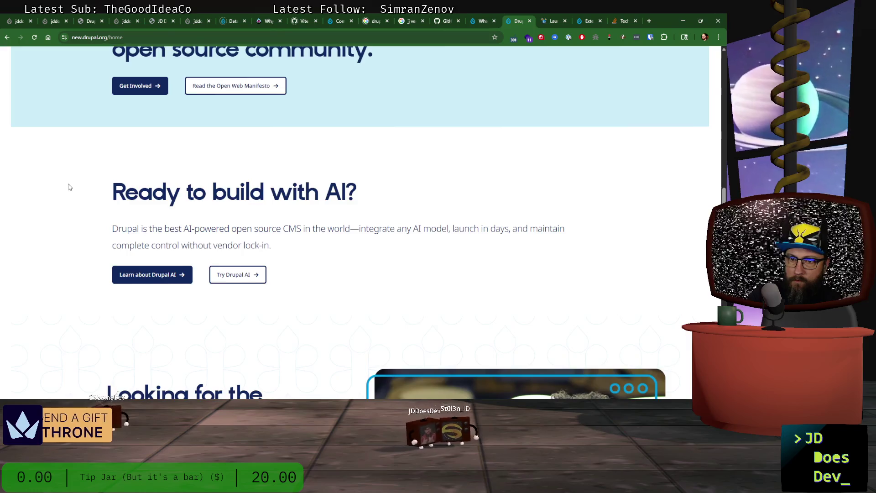
scroll(72, 192, down, 3)
scroll(70, 179, down, 2)
scroll(70, 177, down, 3)
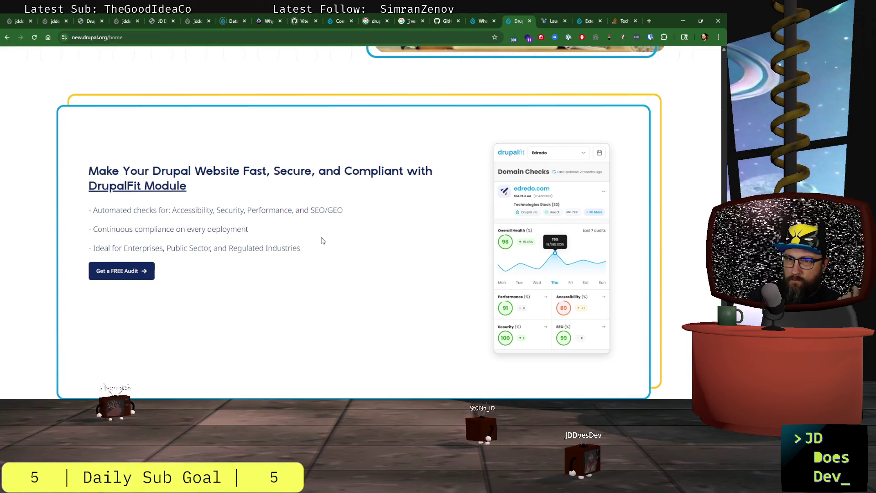
scroll(350, 256, down, 3)
scroll(353, 246, down, 3)
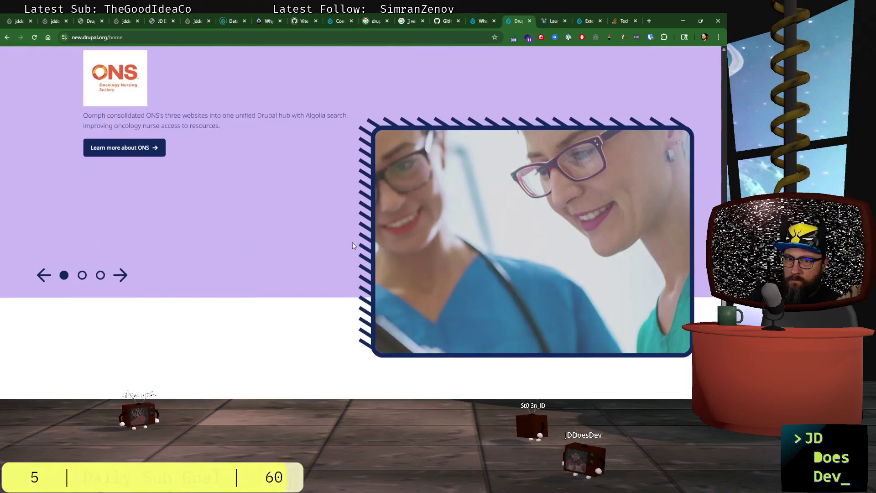
scroll(346, 253, up, 4)
scroll(344, 255, up, 5)
scroll(345, 258, up, 5)
scroll(345, 258, up, 5)
scroll(347, 252, up, 2)
scroll(347, 247, down, 2)
scroll(348, 245, up, 1)
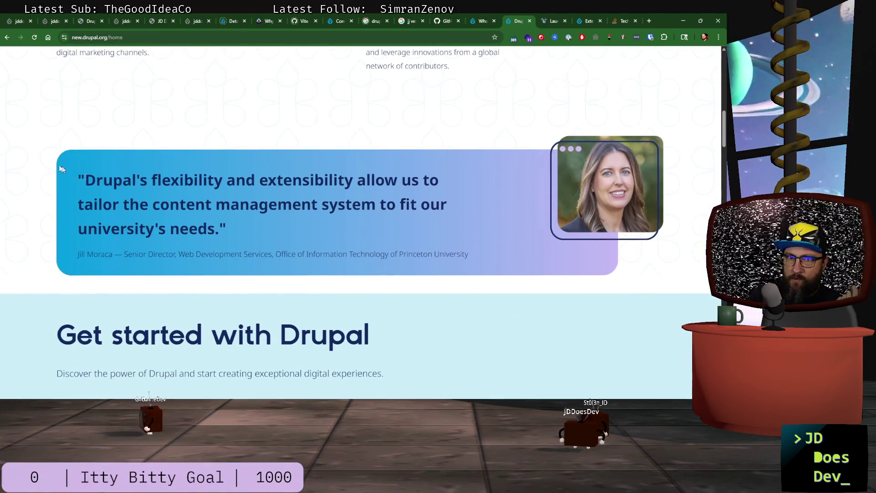
scroll(246, 213, up, 5)
scroll(199, 206, up, 5)
scroll(174, 199, up, 2)
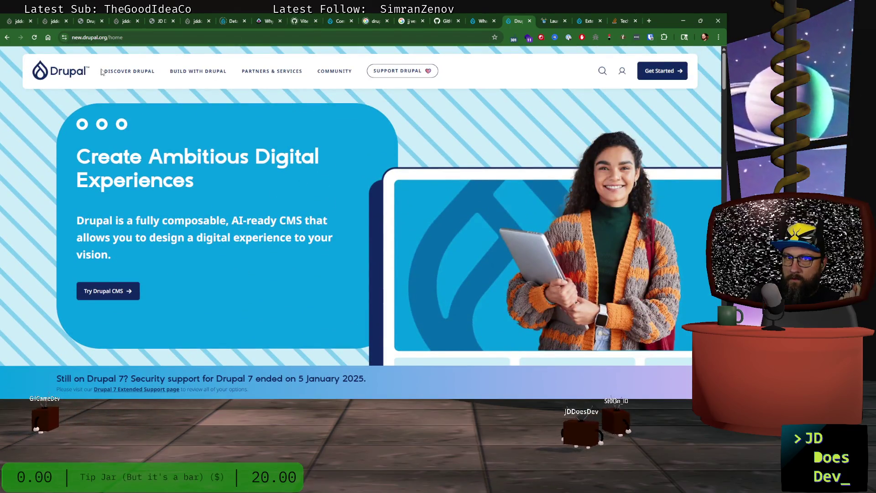
click(123, 77)
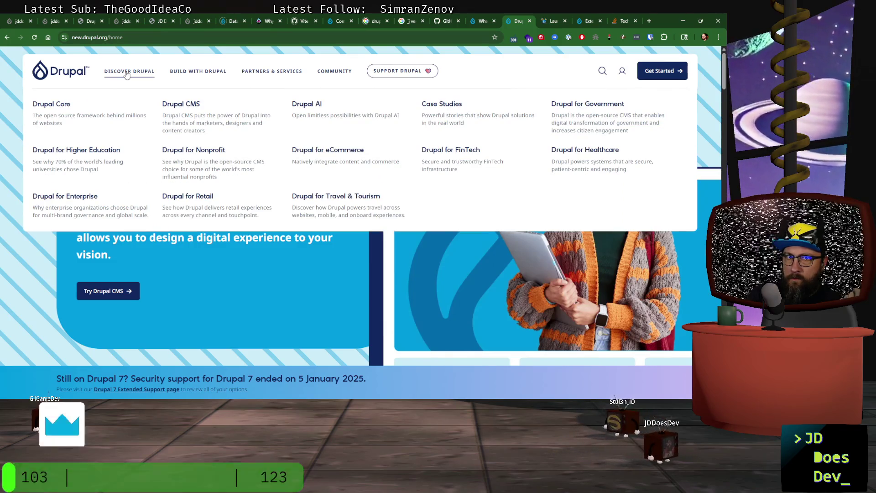
Step: Read the Drupal CMS page, selecting its intro, tagline and 'content creators', then go to Download & Build
click(174, 105)
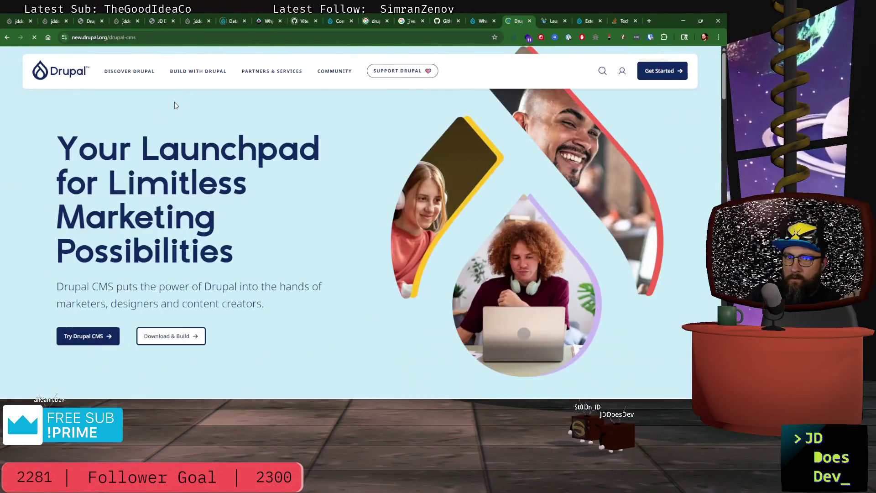
scroll(231, 257, down, 2)
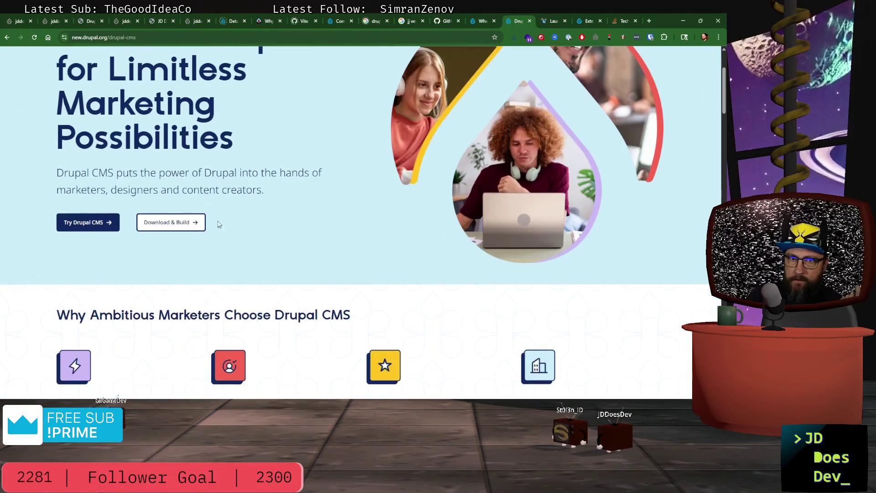
drag(272, 198, 40, 175)
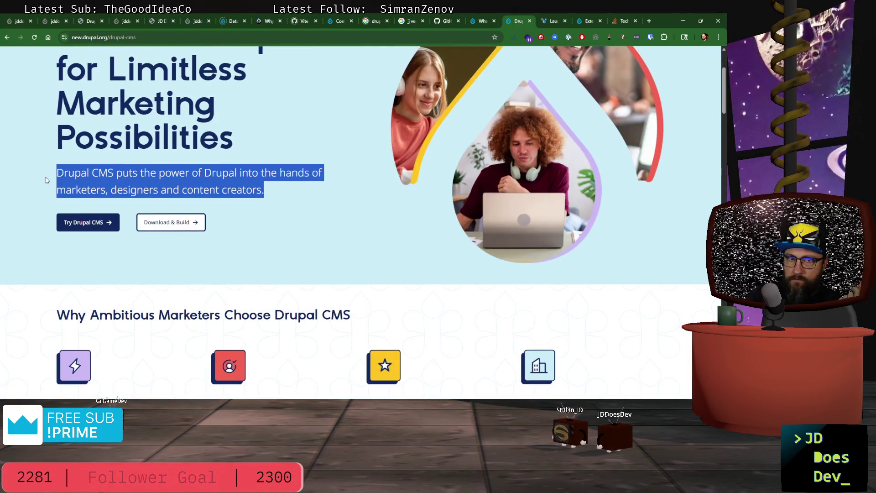
scroll(599, 314, down, 3)
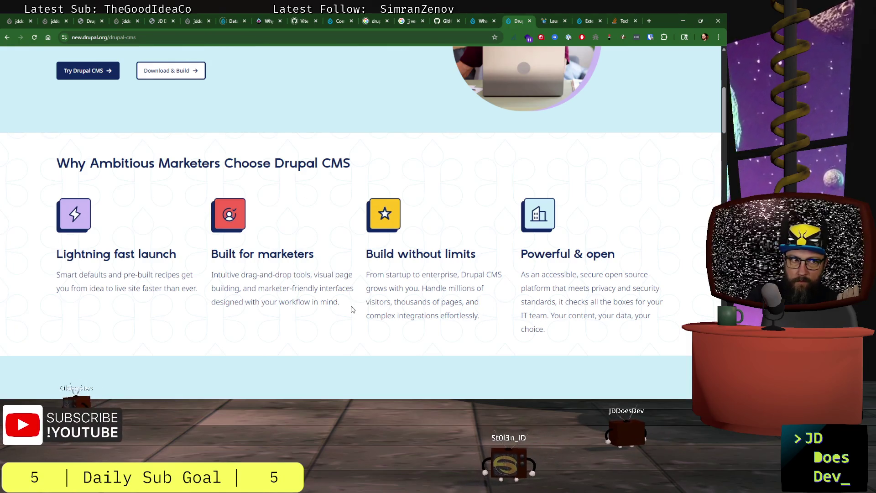
scroll(318, 299, down, 1)
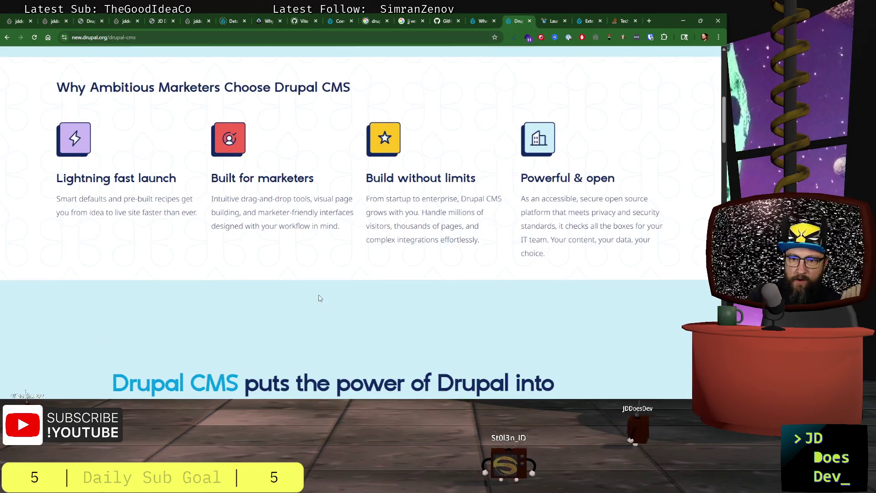
scroll(318, 298, down, 1)
scroll(323, 309, down, 1)
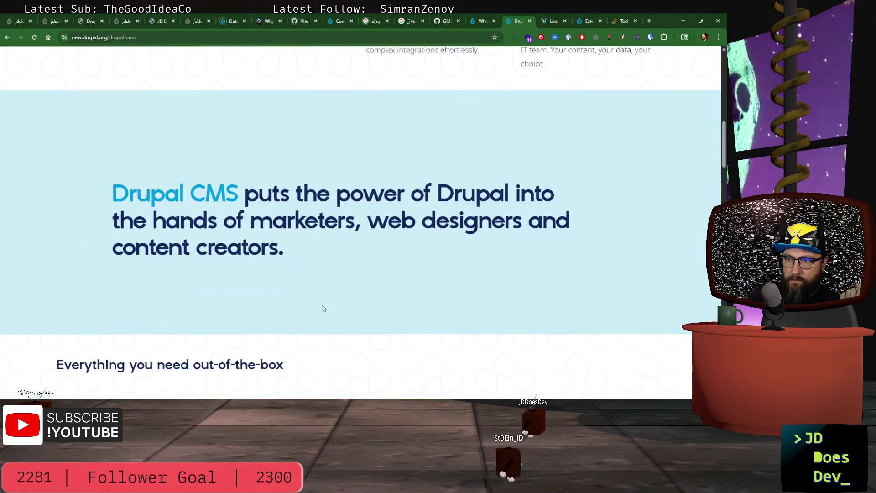
scroll(344, 292, down, 1)
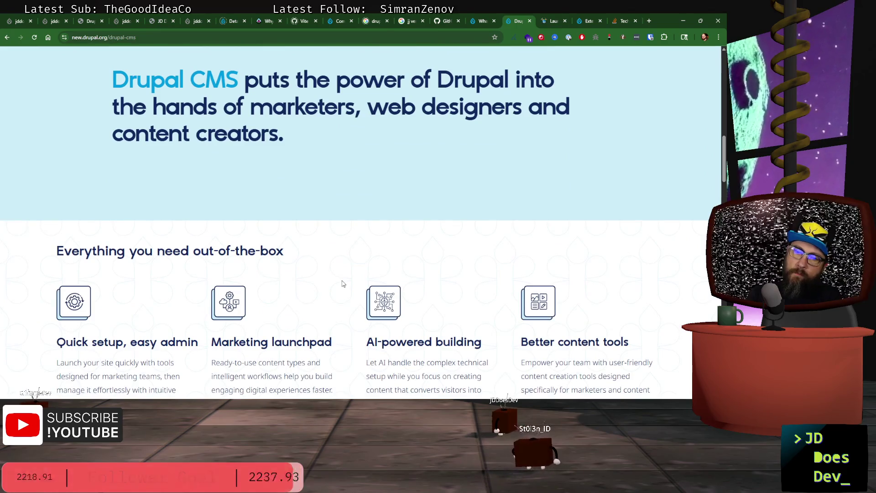
scroll(343, 284, up, 2)
scroll(329, 283, up, 1)
scroll(279, 281, down, 1)
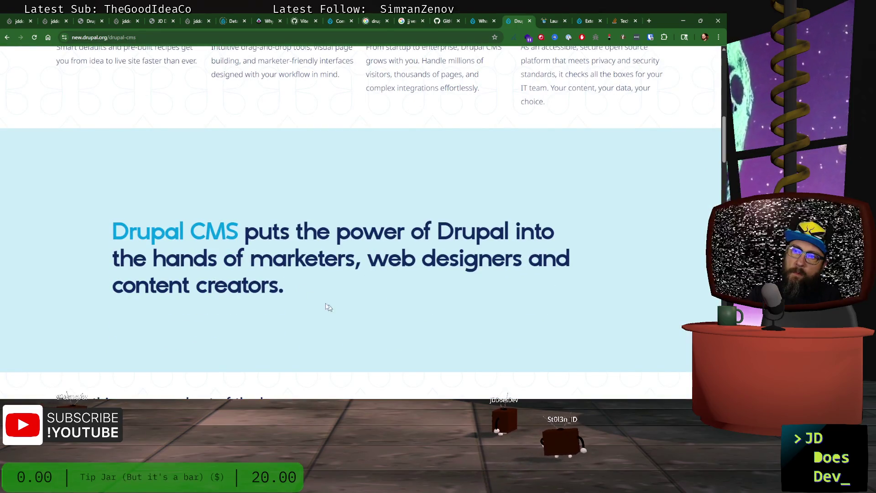
scroll(244, 268, up, 3)
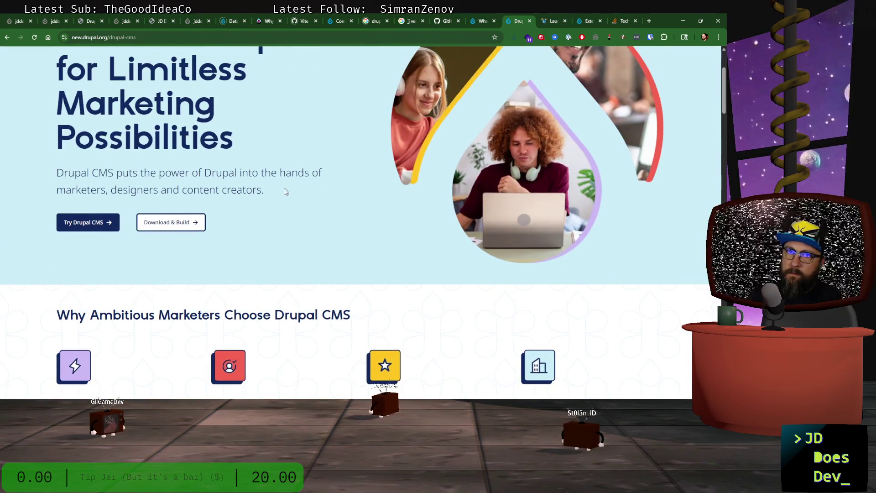
scroll(324, 194, up, 1)
mouse_move(304, 313)
mouse_down()
mouse_move(181, 289)
mouse_move(43, 284)
mouse_up()
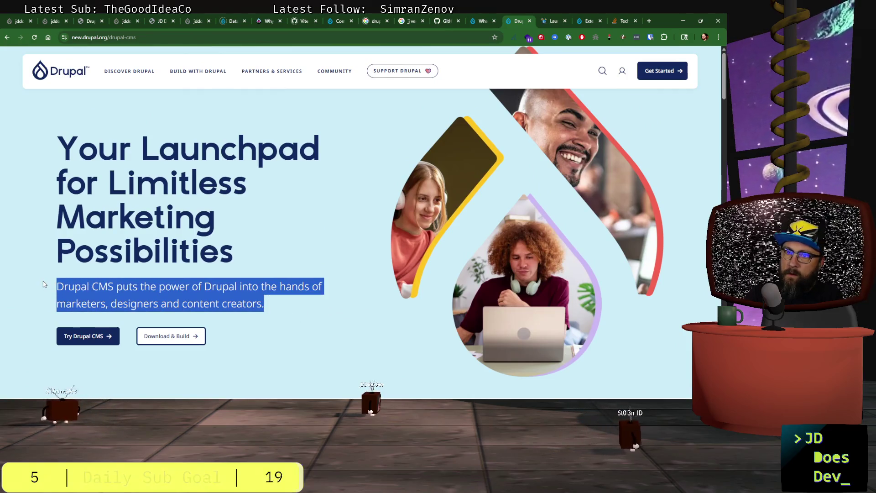
scroll(292, 280, down, 2)
scroll(286, 272, down, 3)
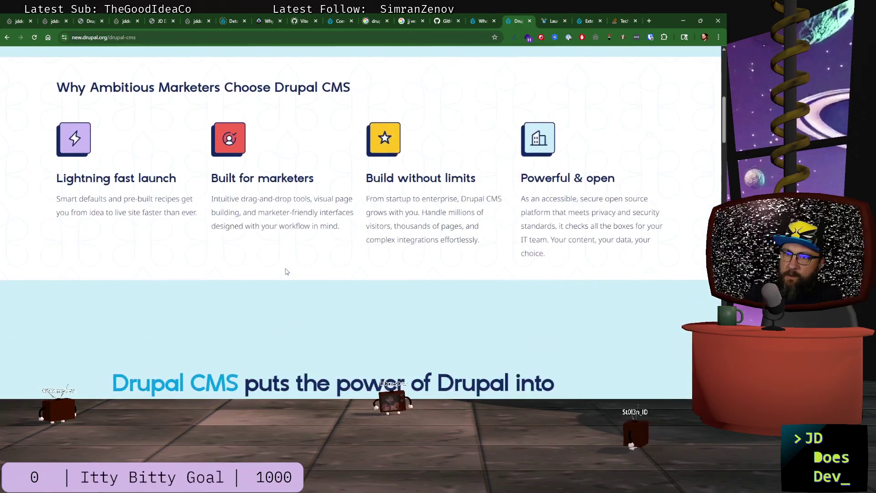
scroll(286, 272, down, 2)
drag(305, 292, 128, 233)
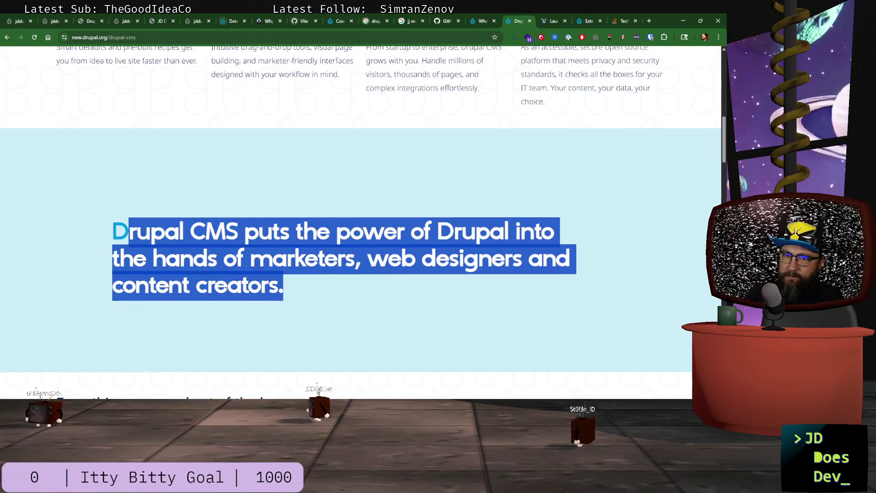
scroll(356, 305, down, 2)
scroll(261, 243, down, 2)
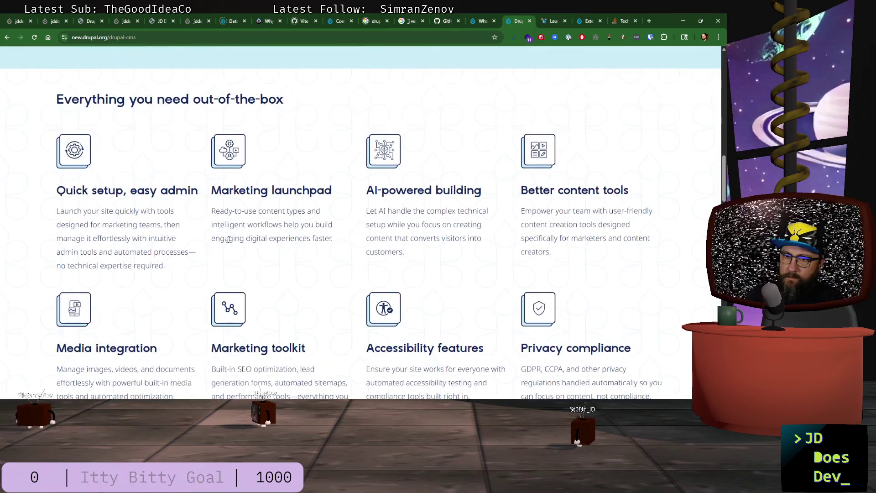
scroll(187, 247, down, 1)
scroll(137, 206, down, 2)
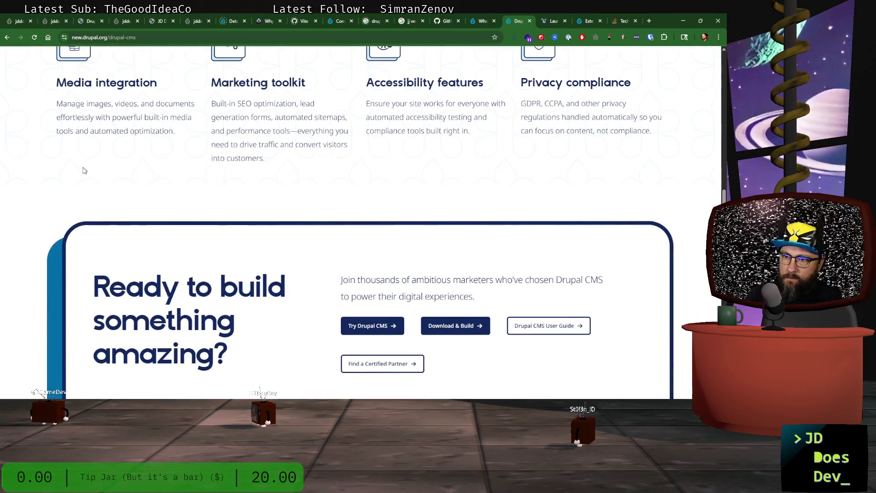
scroll(87, 169, down, 1)
scroll(88, 175, down, 1)
scroll(88, 181, down, 2)
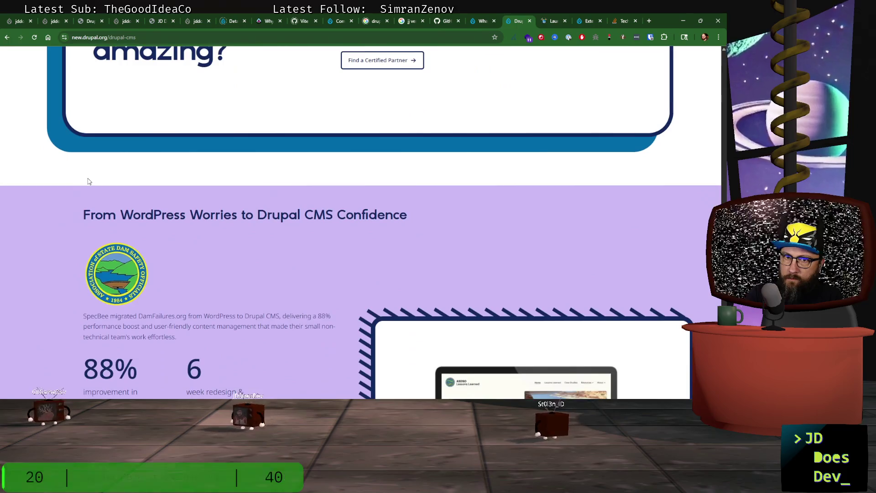
scroll(88, 176, down, 2)
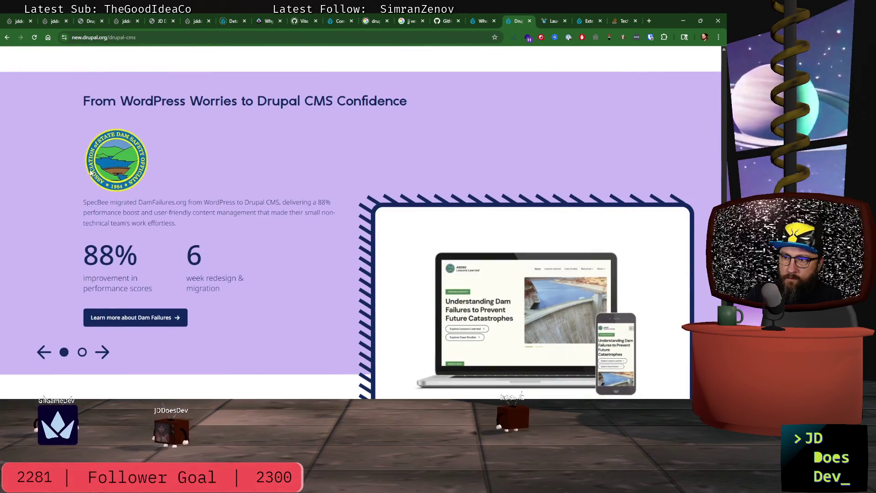
scroll(90, 173, down, 2)
scroll(91, 170, up, 1)
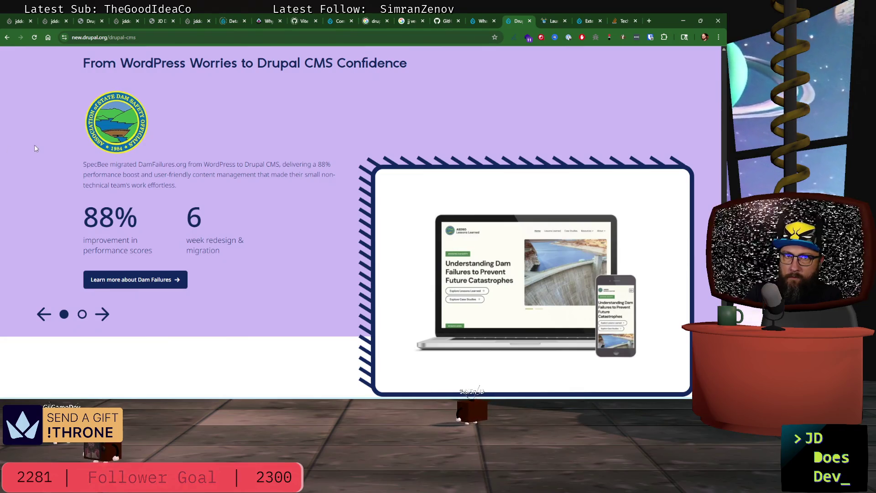
scroll(49, 143, up, 4)
scroll(49, 142, up, 4)
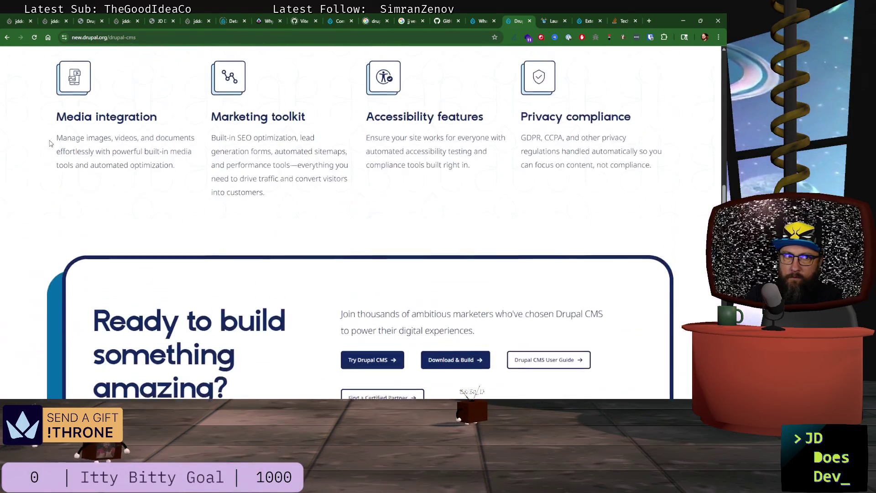
scroll(50, 146, up, 3)
scroll(51, 148, up, 2)
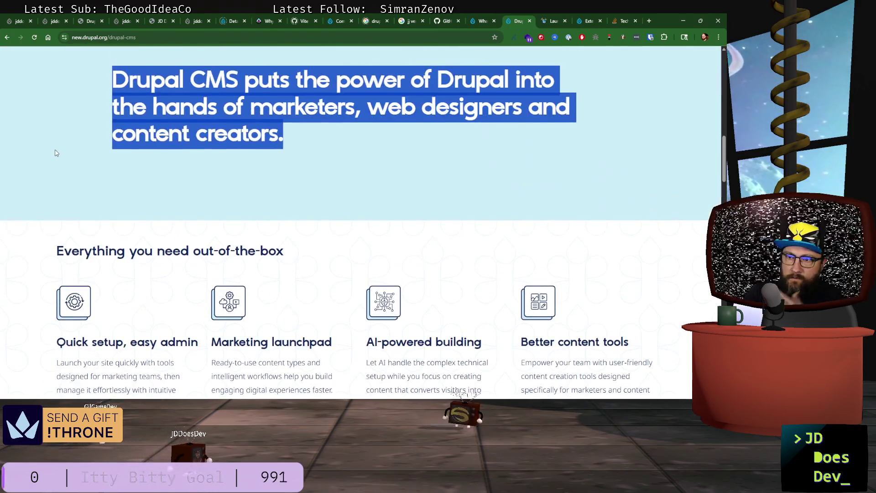
scroll(52, 148, down, 3)
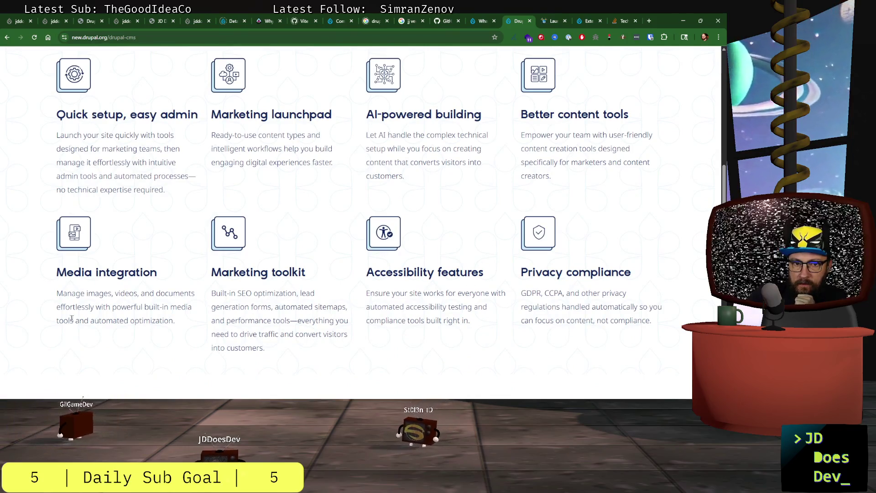
scroll(76, 321, up, 1)
scroll(66, 320, up, 1)
scroll(61, 320, up, 2)
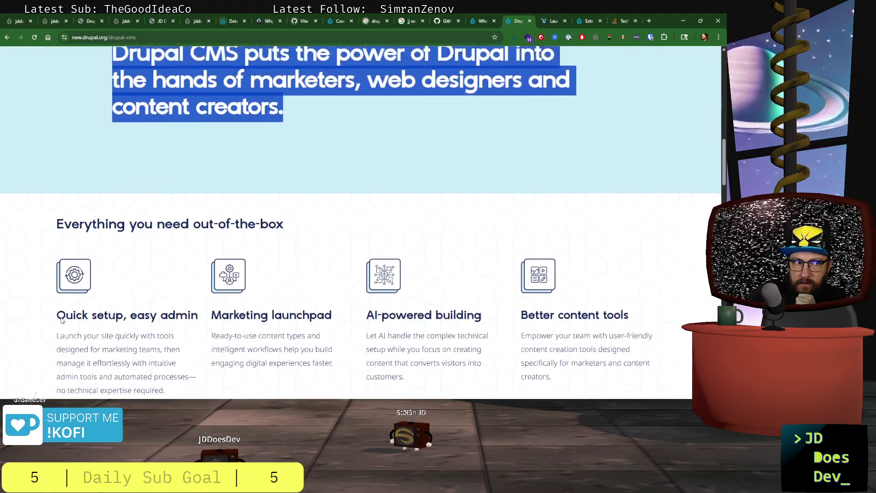
scroll(61, 320, up, 2)
scroll(166, 303, up, 1)
scroll(196, 309, up, 2)
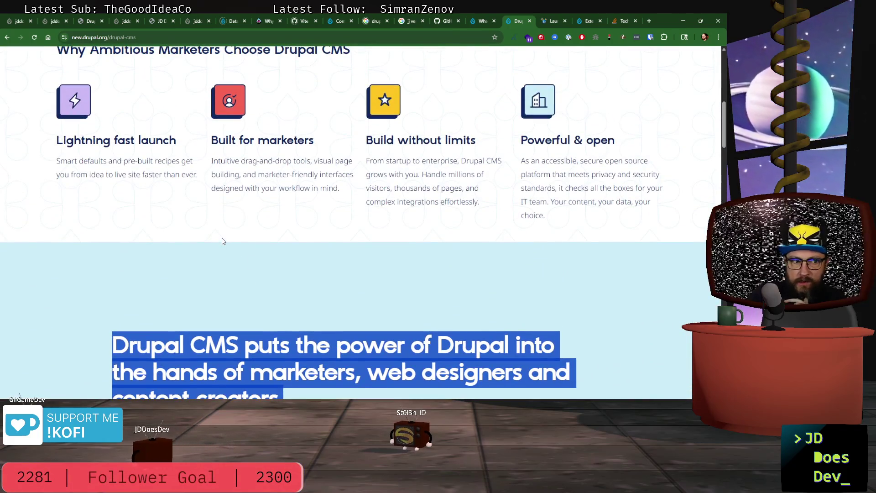
scroll(223, 249, up, 1)
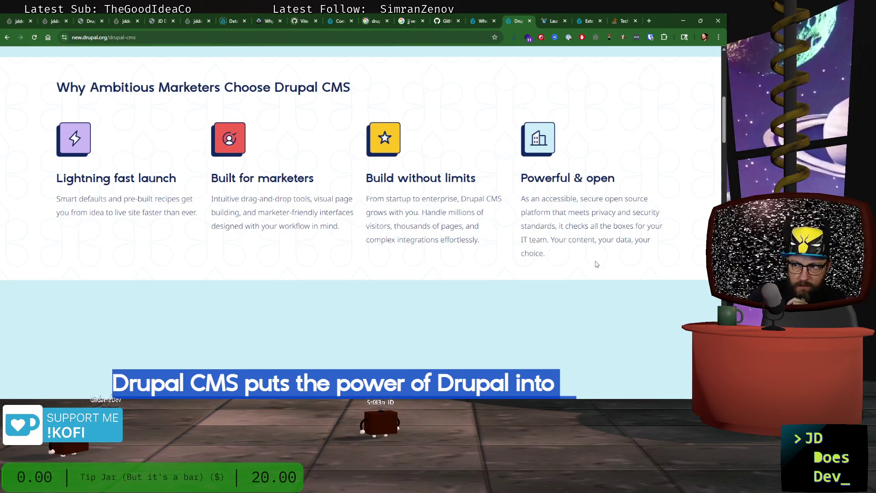
drag(494, 245, 367, 199)
scroll(280, 263, up, 4)
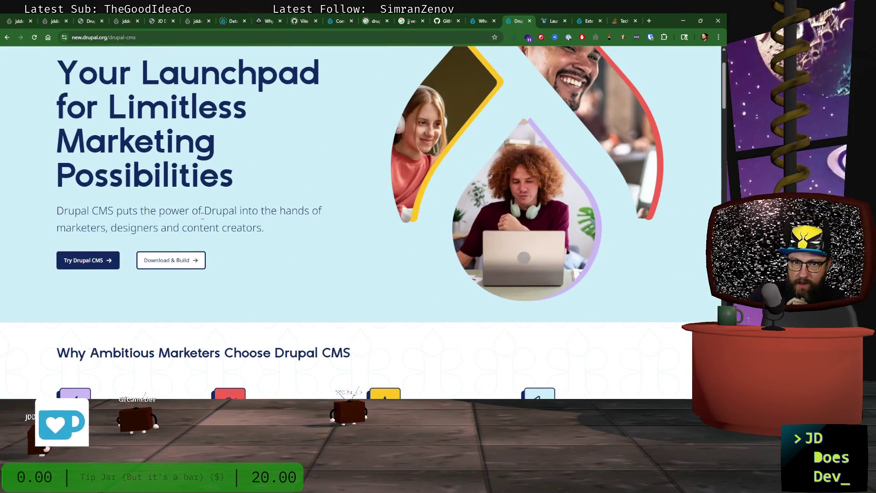
drag(182, 228, 268, 228)
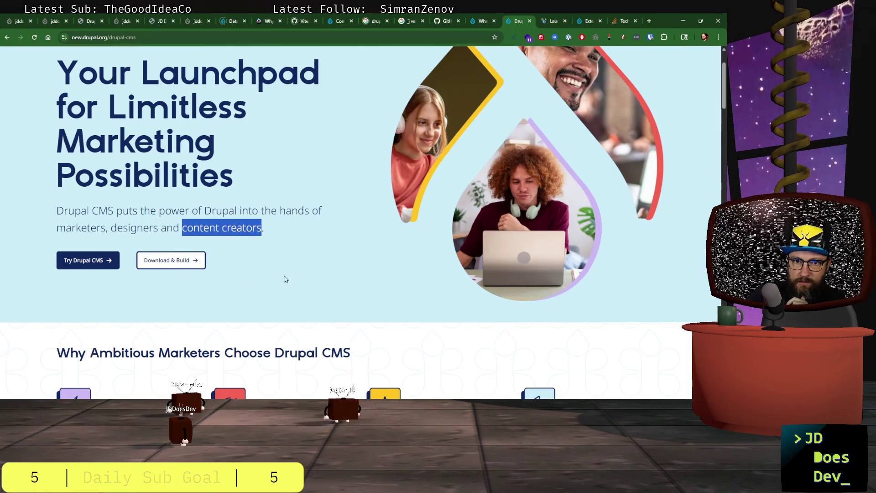
click(239, 276)
click(192, 266)
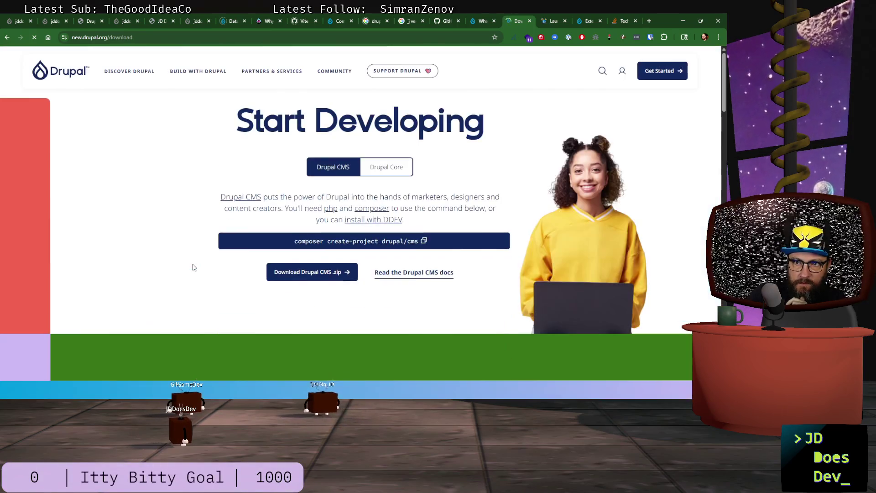
Step: View the 'Install Drupal CMS locally with DDEV' guide, then the Props and Slots page
click(365, 222)
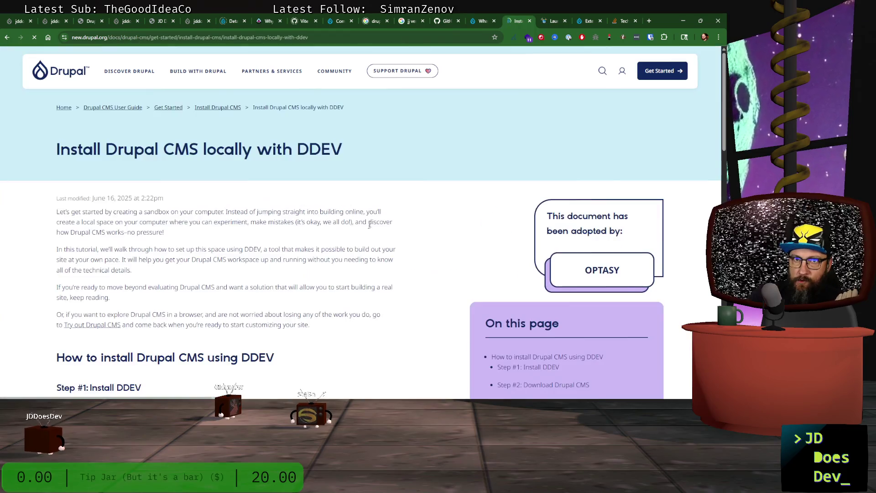
scroll(142, 190, down, 2)
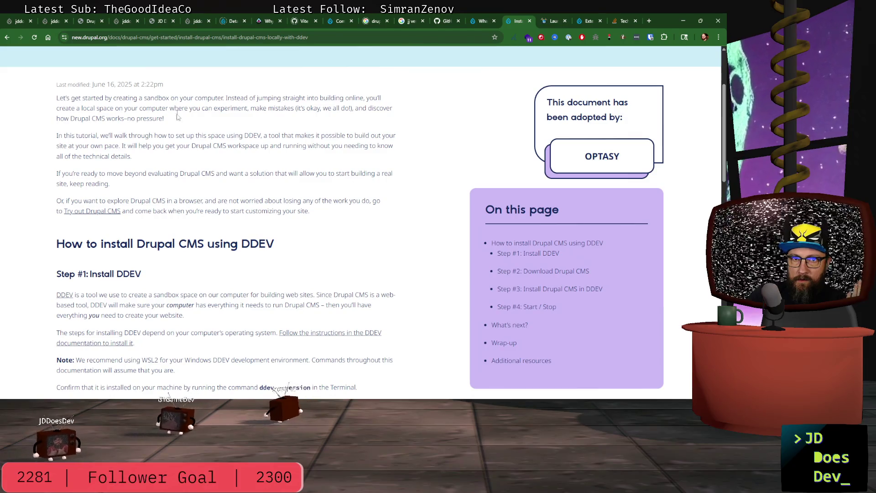
scroll(275, 183, down, 2)
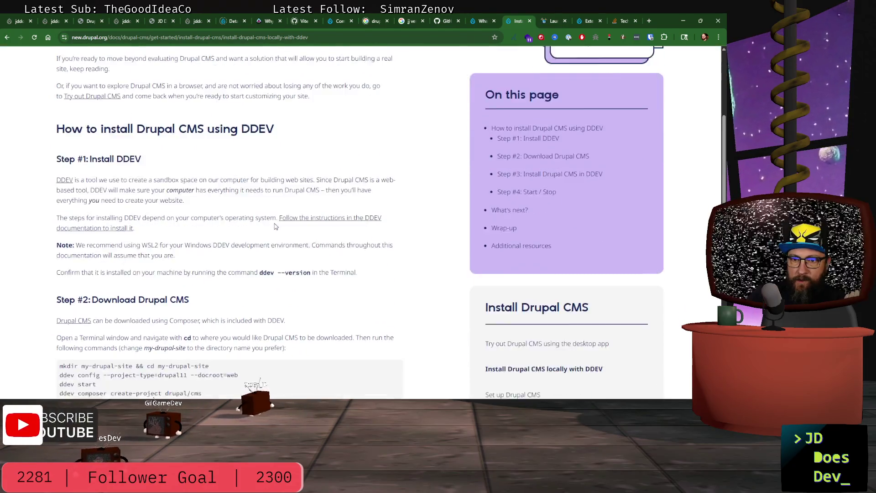
scroll(257, 235, down, 2)
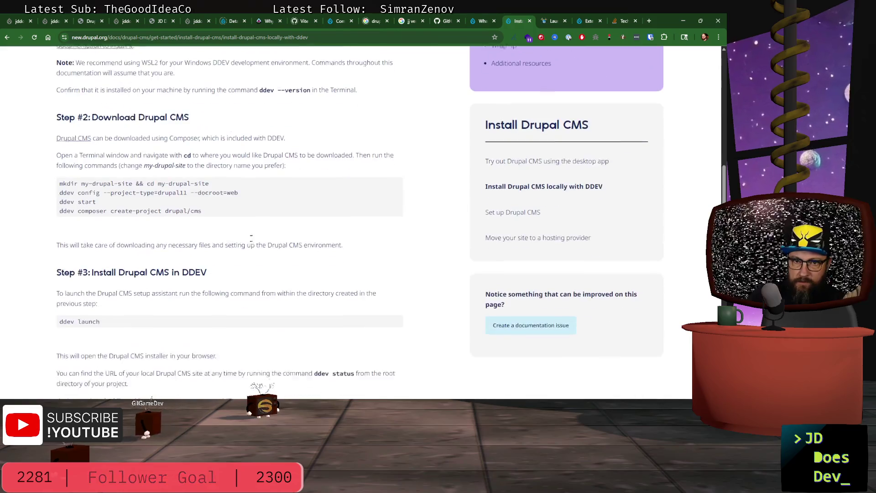
scroll(256, 235, down, 2)
scroll(257, 235, down, 1)
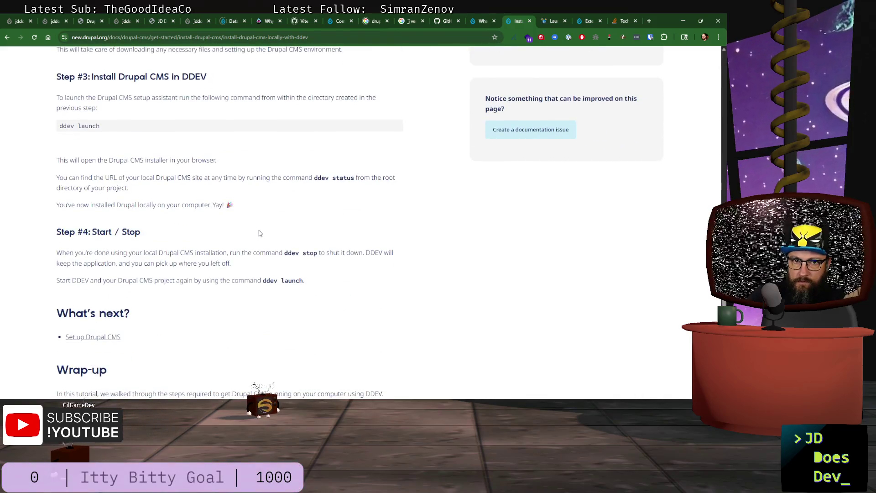
scroll(260, 233, down, 2)
scroll(260, 234, down, 2)
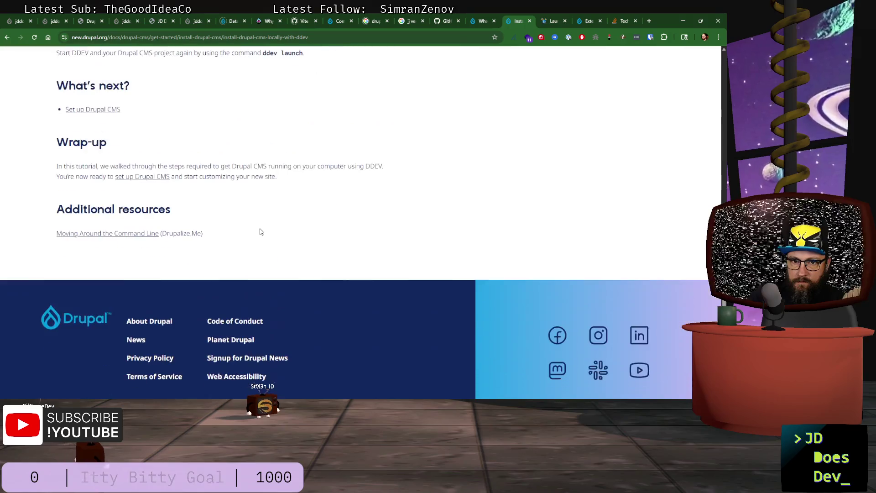
scroll(330, 294, up, 5)
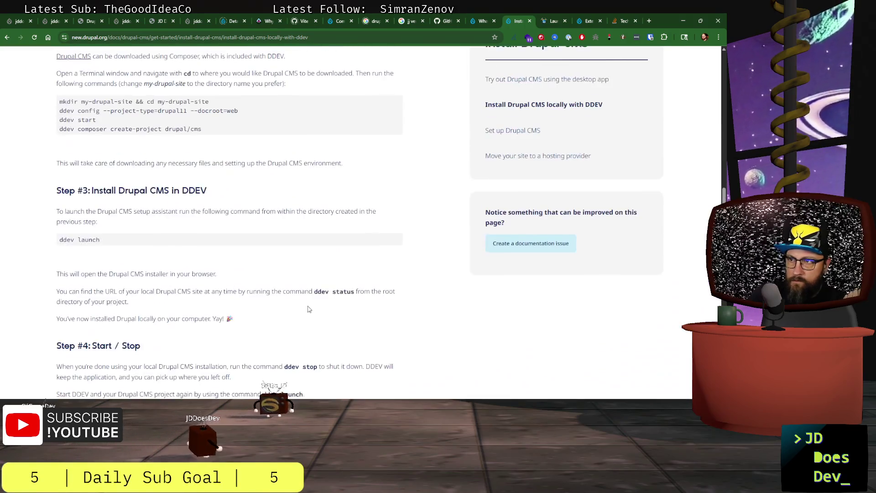
scroll(315, 305, up, 3)
scroll(311, 308, up, 3)
scroll(312, 310, up, 1)
scroll(312, 310, up, 3)
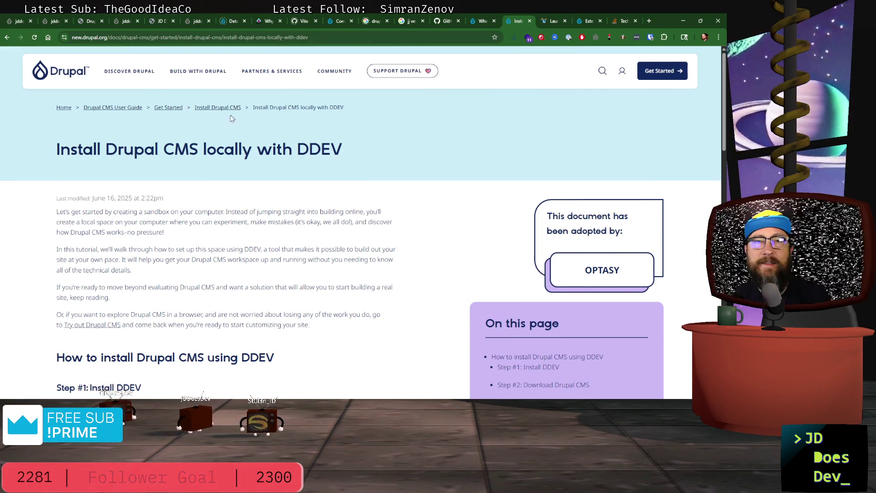
click(481, 20)
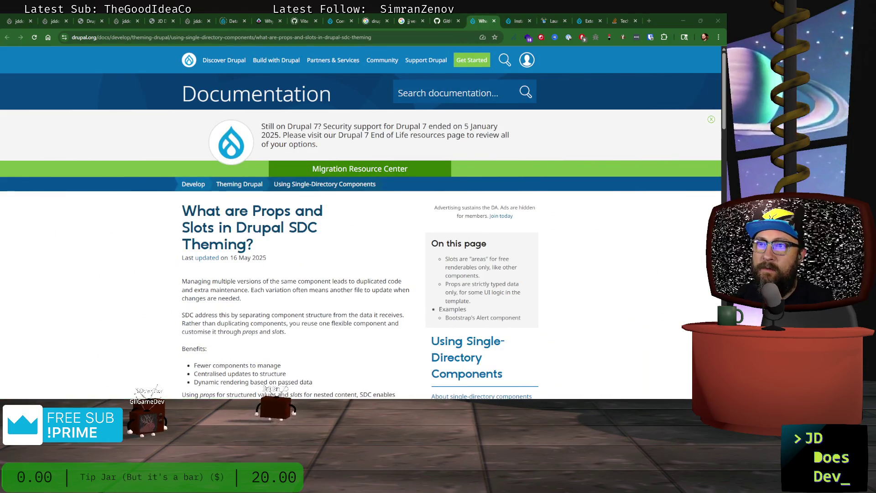
Step: Go back to the Drupal CMS landing page and select its intro sentence about marketers, designers and content creators
key(alt+Tab)
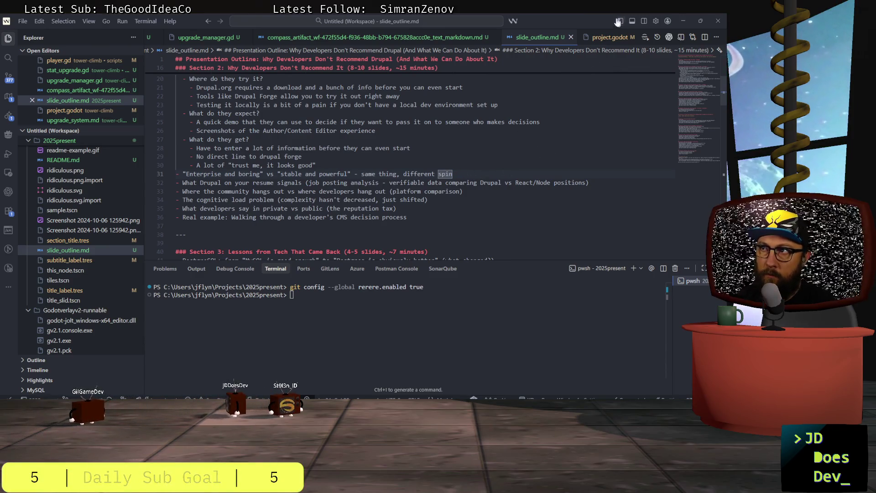
key(alt+Tab)
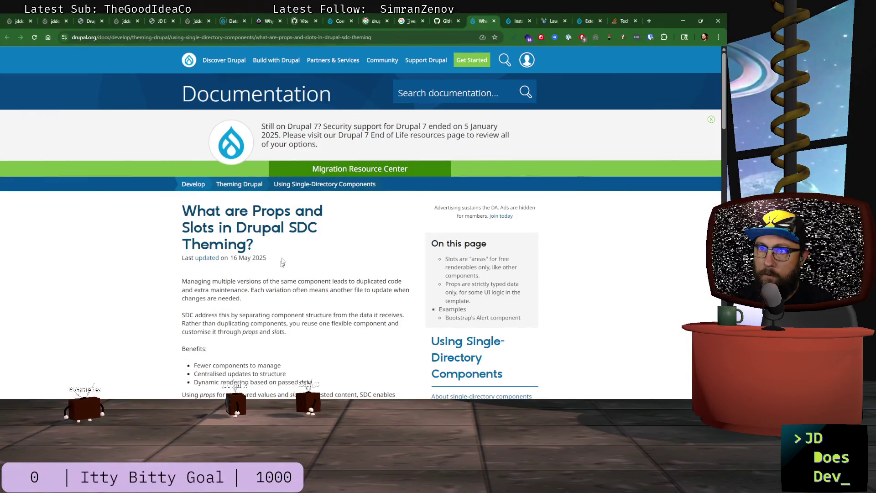
click(538, 21)
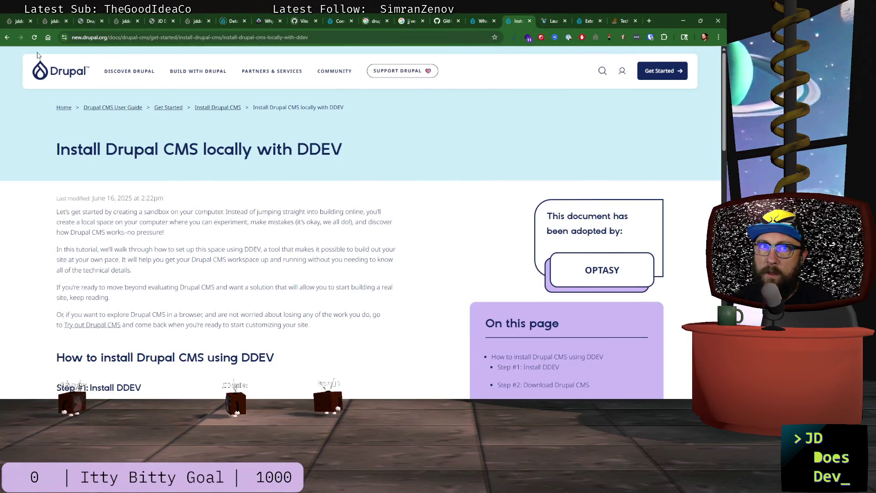
key(alt+Left)
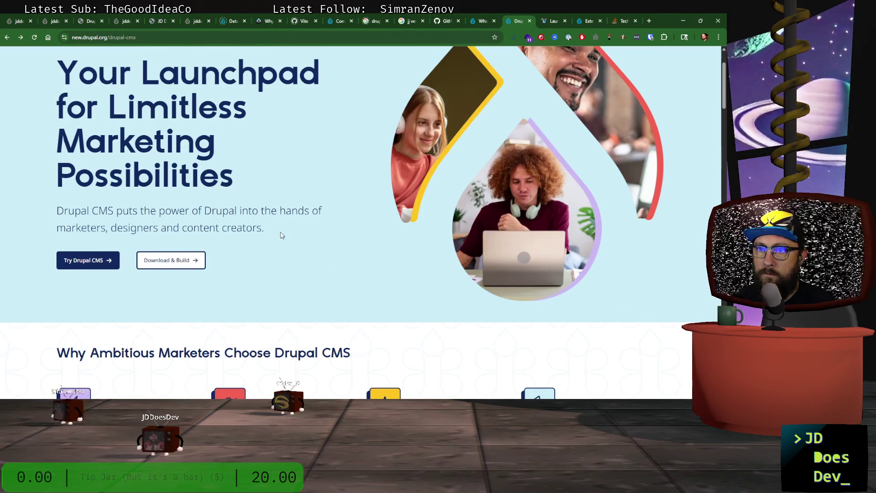
drag(281, 235, 50, 212)
Step: Paste the Drupal CMS tagline as an indented sub-bullet under line 31, leaving no extra blank line
key(alt+Tab)
key(Return)
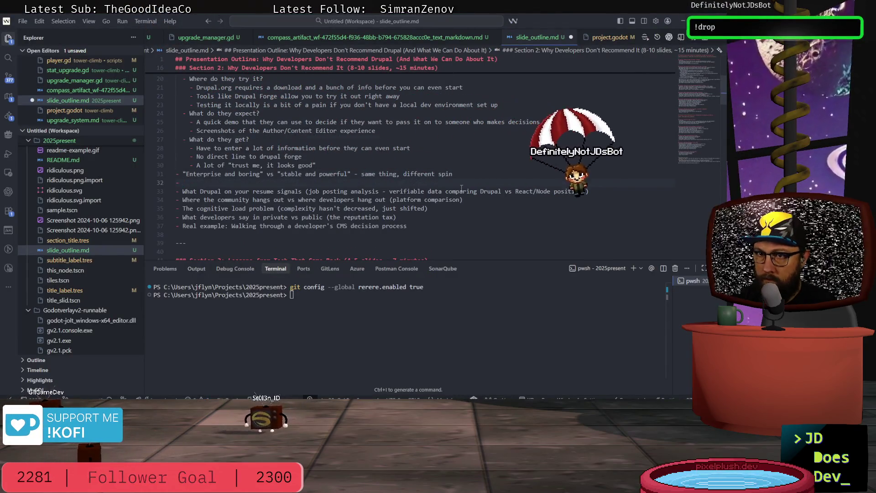
key(ctrl+z)
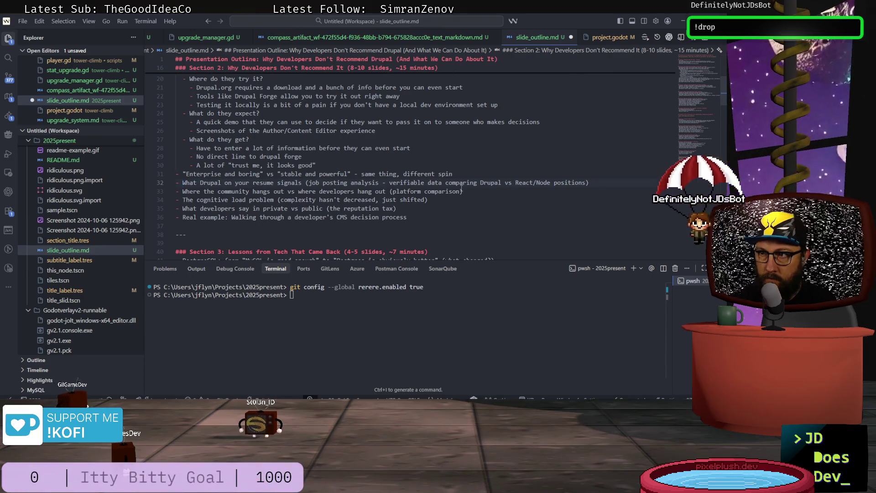
key(Return)
key(Tab)
key(Tab)
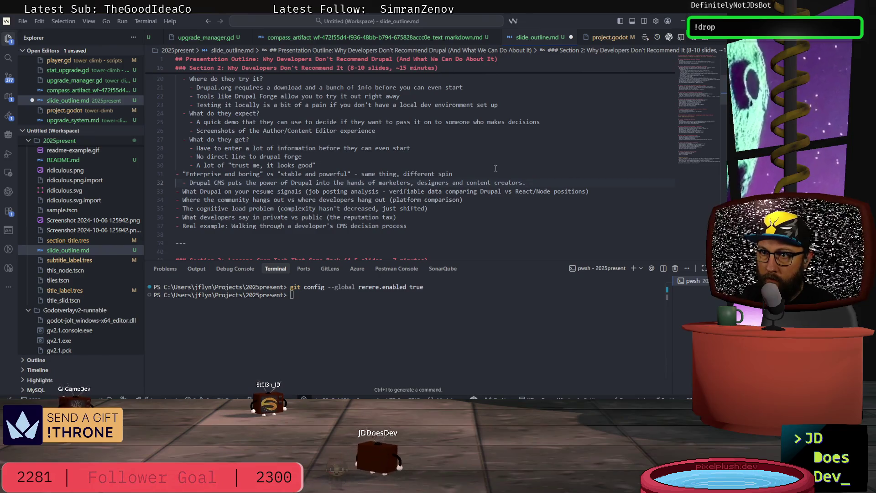
key(Return)
key(Escape)
key(BackSpace)
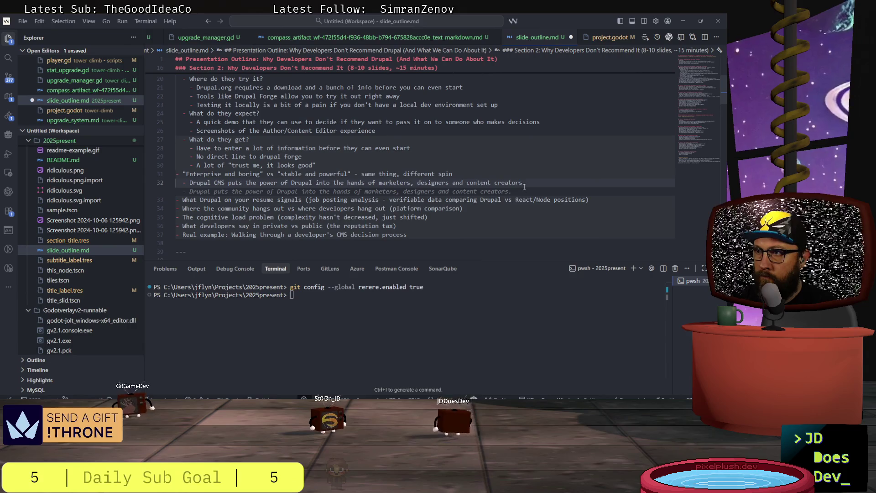
click(574, 200)
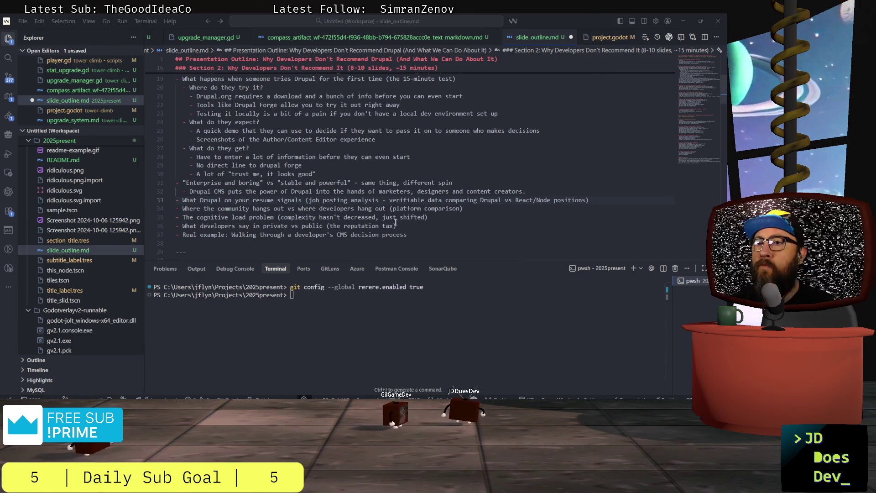
scroll(419, 218, down, 1)
Step: Review the outline, checking the word 'Recommend' in the title, and settle the caret at line 12
click(425, 215)
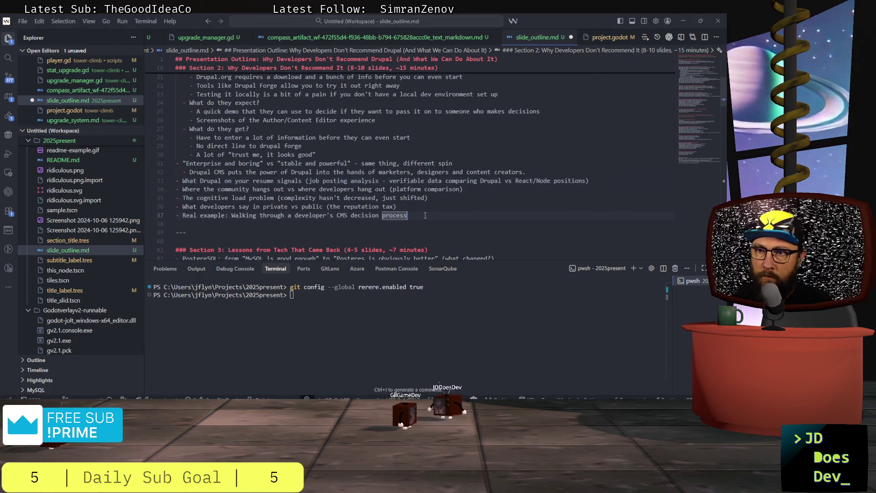
click(424, 207)
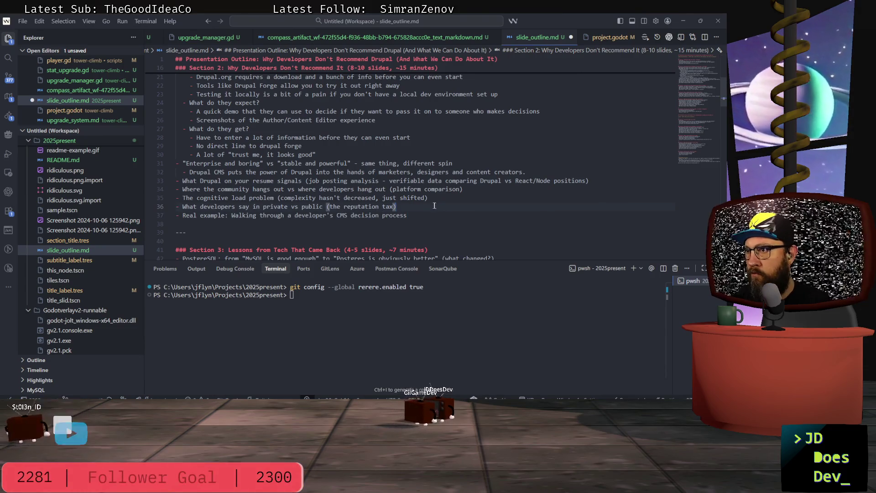
scroll(424, 208, up, 4)
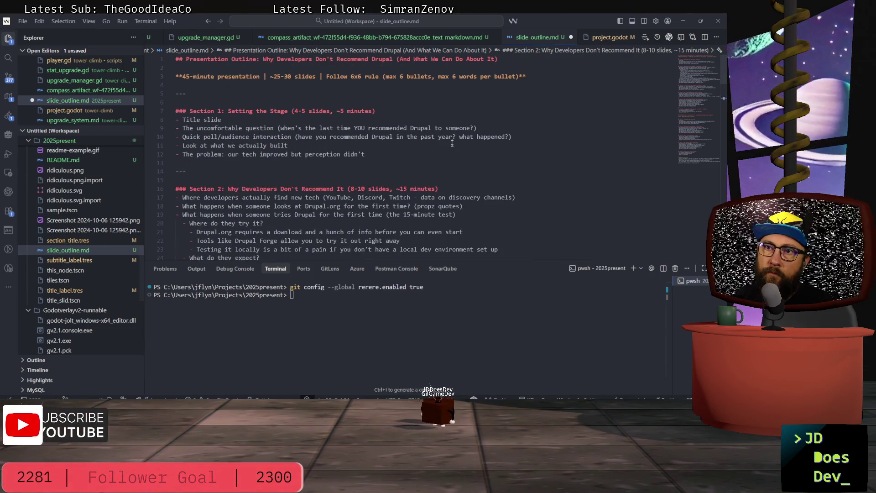
click(415, 157)
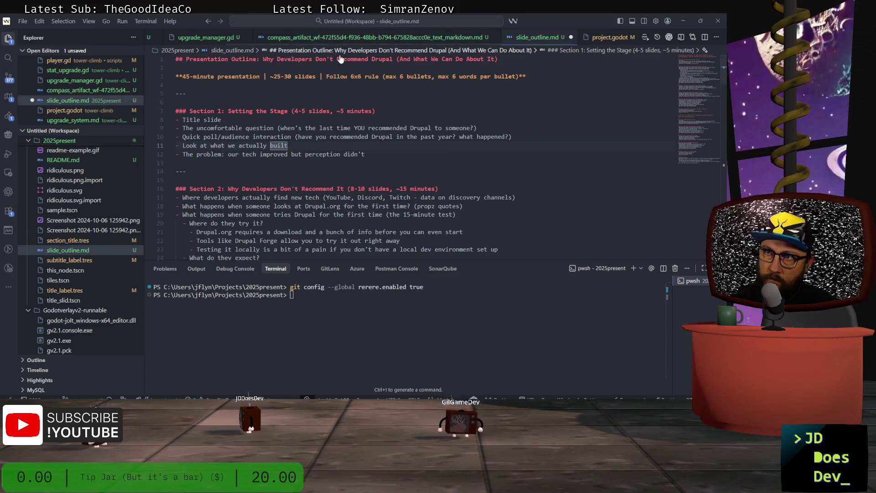
double_click(359, 59)
double_click(363, 59)
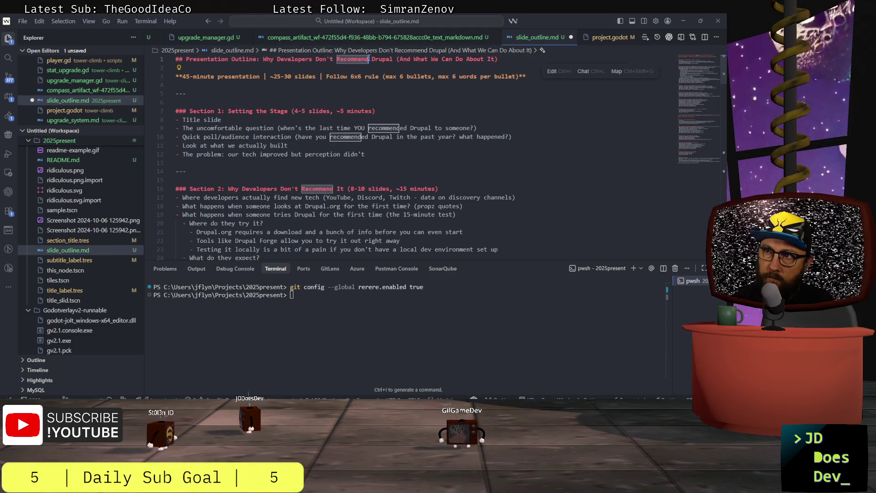
click(372, 156)
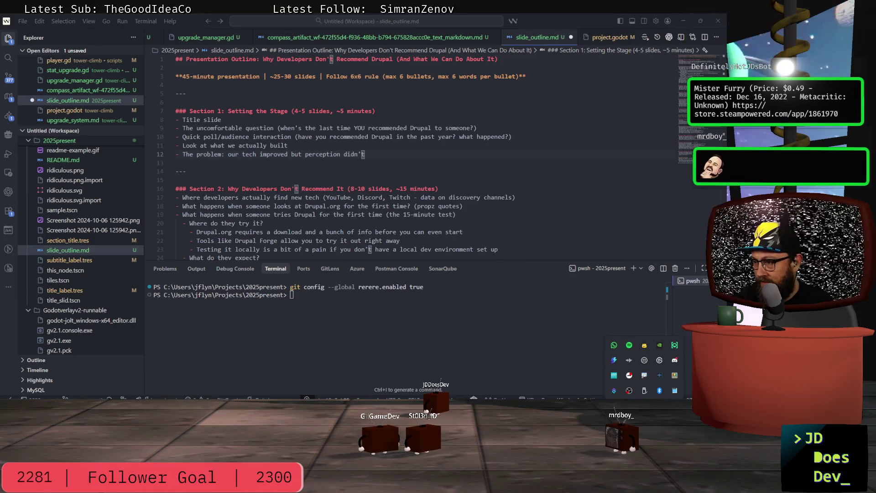
Step: Search Windows for 'steam', launch Steam and go to its store front
key(super+alt+space)
text(sy)
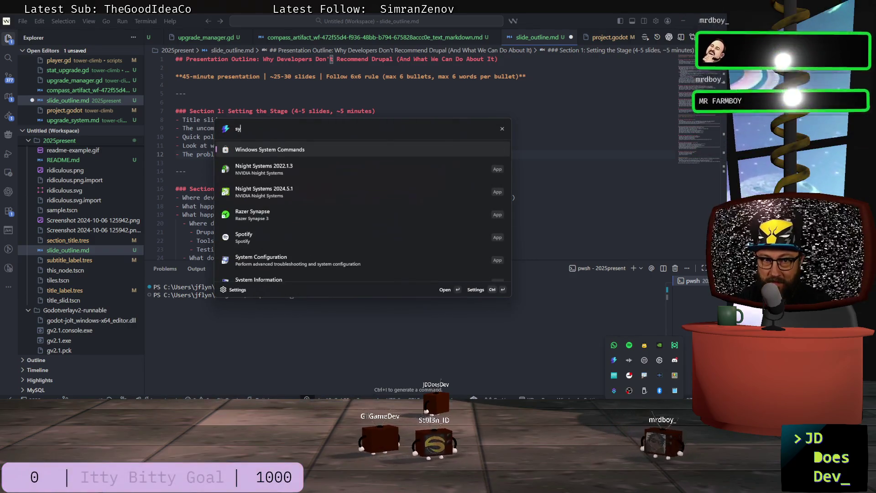
key(BackSpace)
text(te)
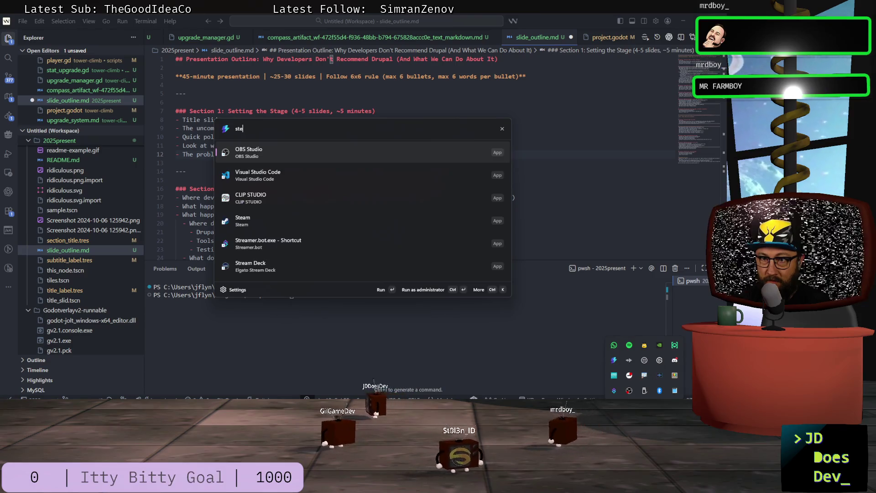
text(am)
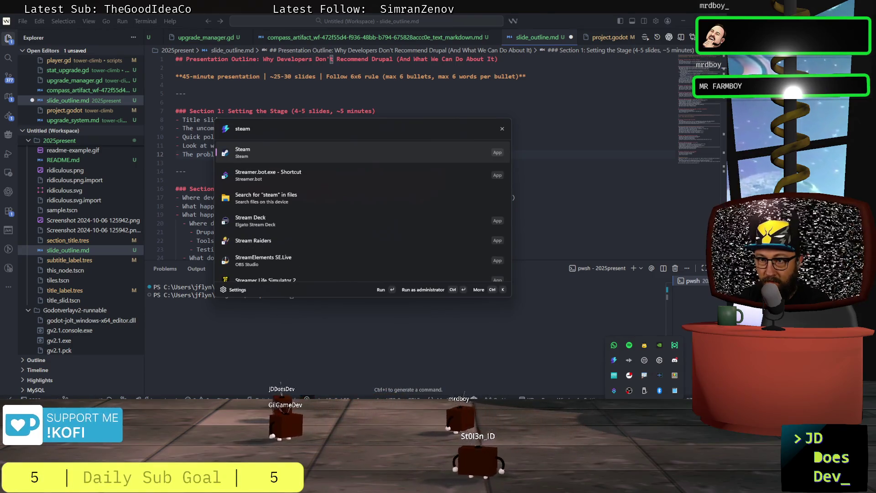
key(Return)
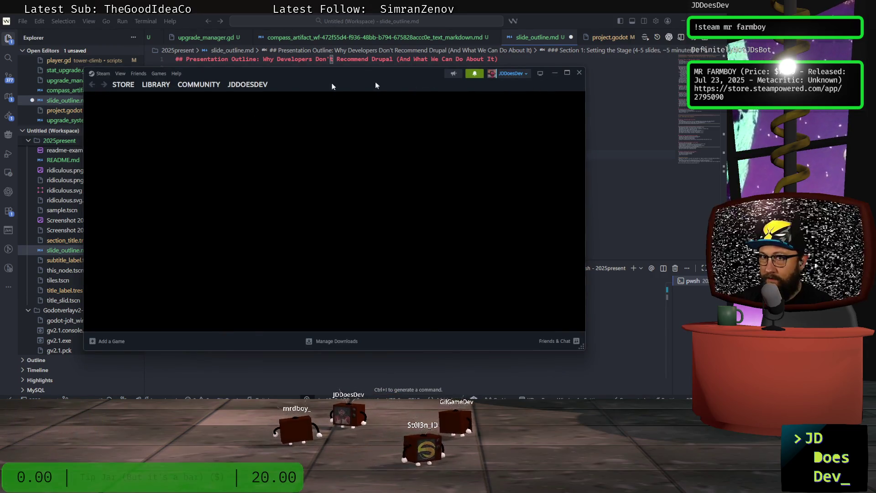
click(124, 87)
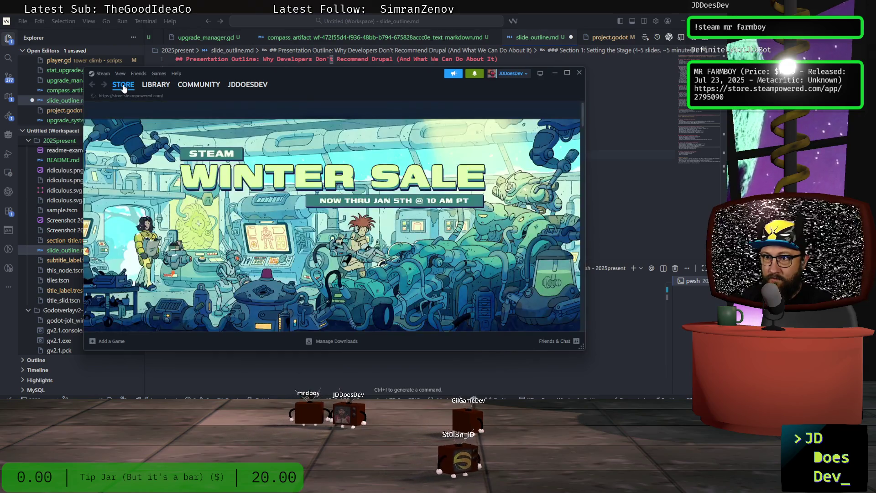
Step: Search the Steam store for Mister Furry: Hot Muscles and view its game page
click(447, 107)
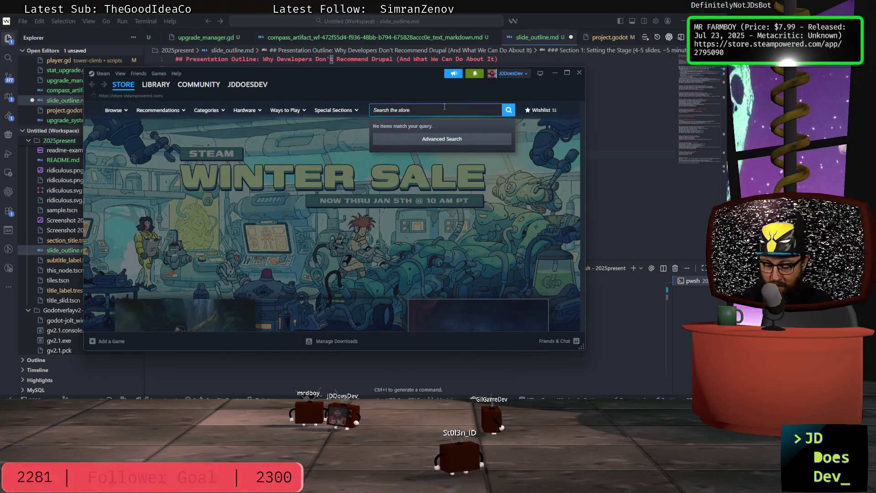
text(mister furr)
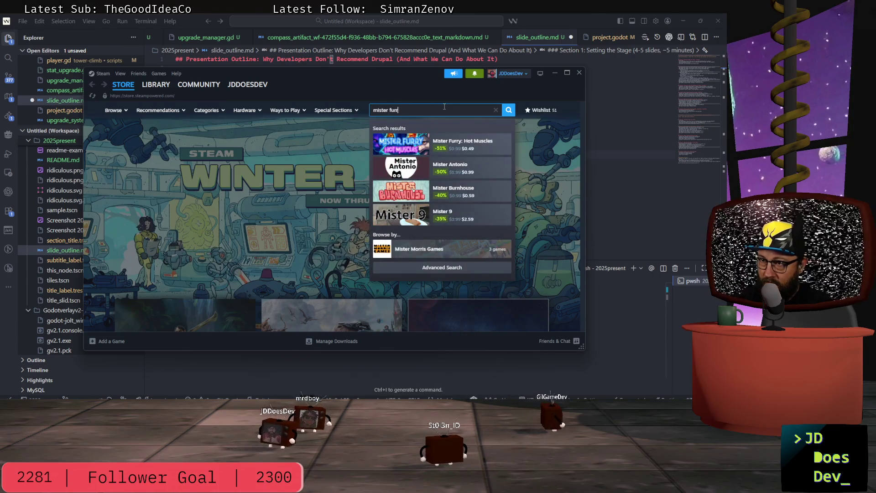
text(y)
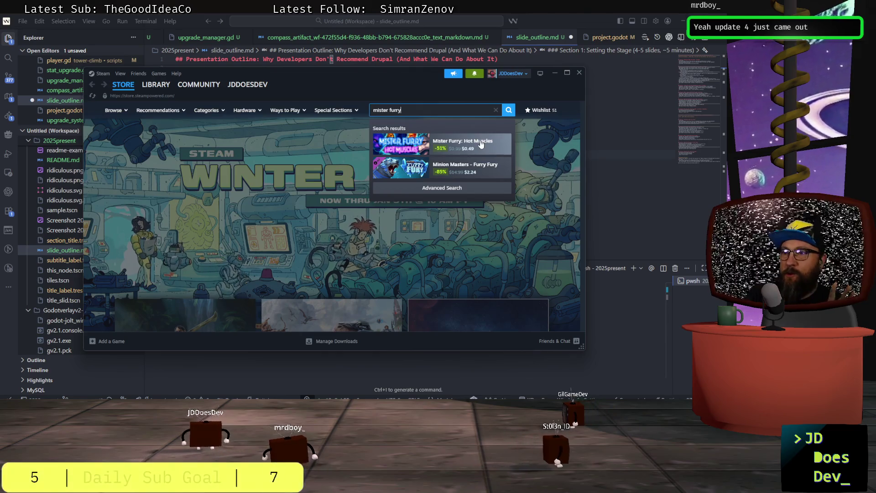
click(484, 142)
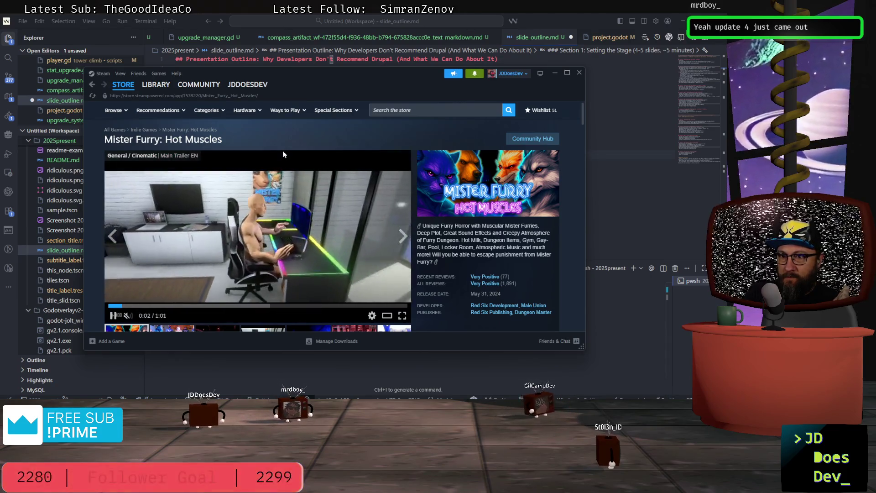
scroll(286, 151, down, 3)
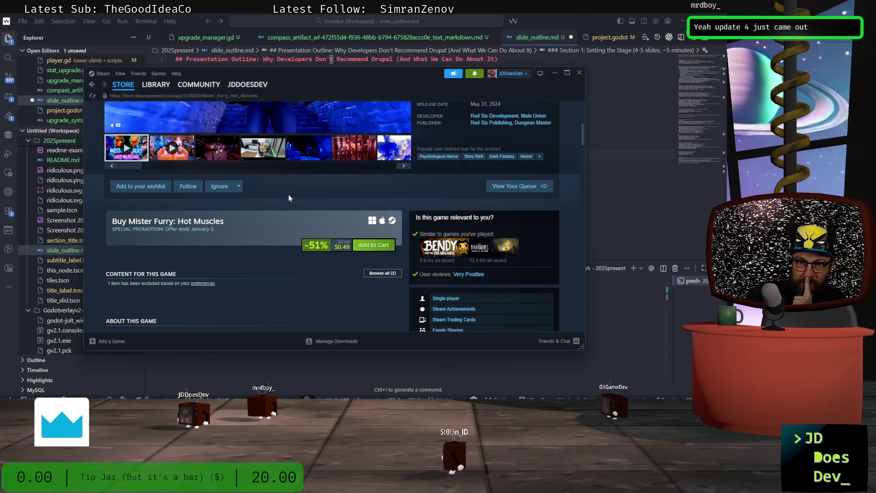
scroll(289, 197, down, 3)
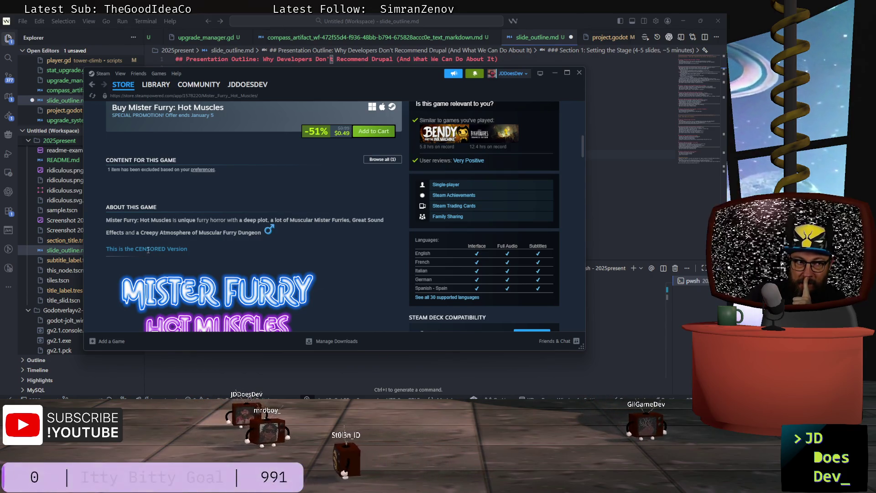
scroll(258, 241, down, 2)
scroll(309, 227, down, 1)
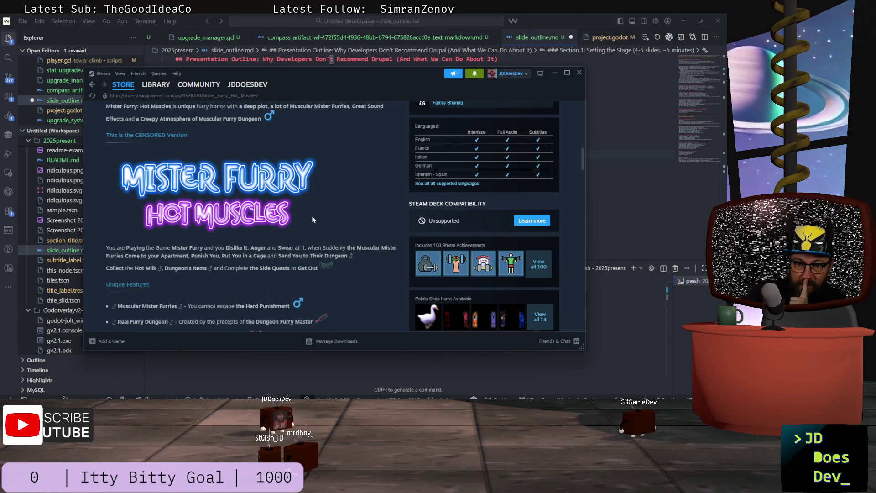
scroll(312, 220, down, 2)
scroll(313, 217, down, 3)
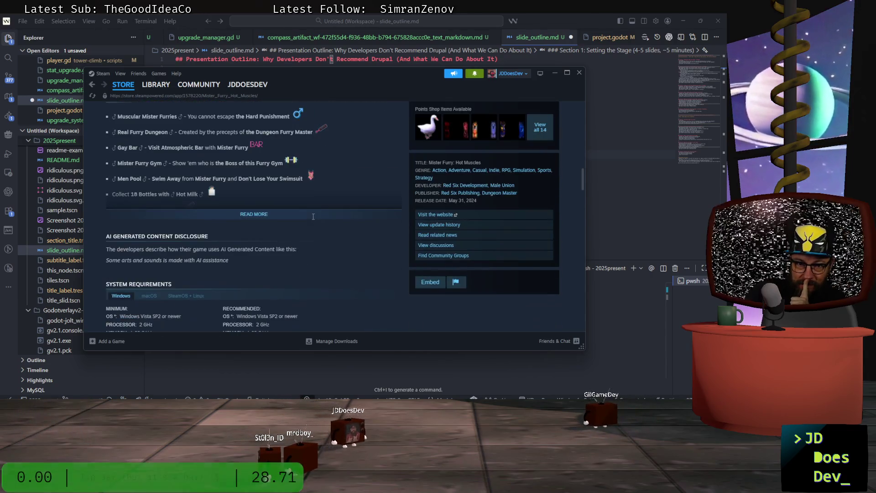
scroll(313, 216, up, 5)
scroll(312, 215, up, 4)
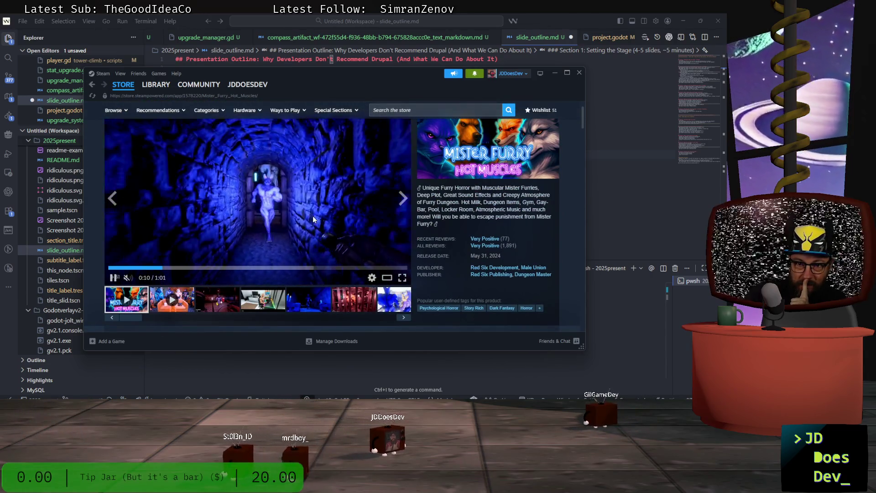
scroll(316, 198, up, 1)
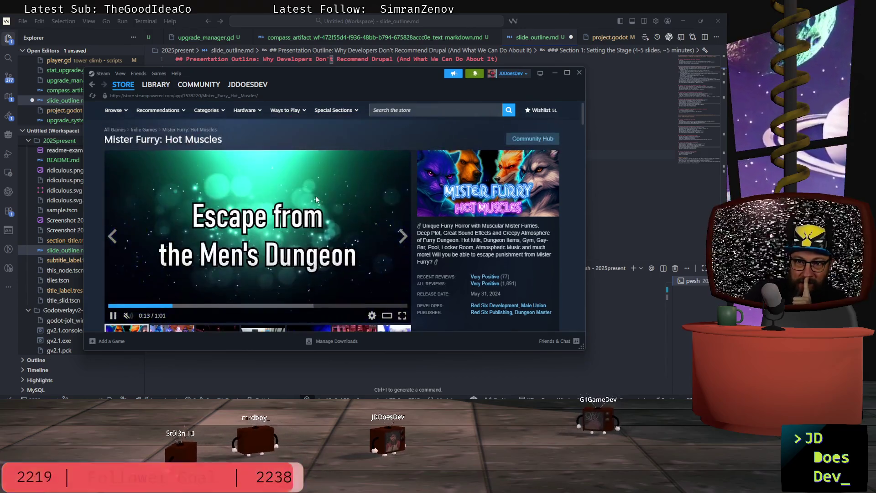
scroll(316, 195, down, 1)
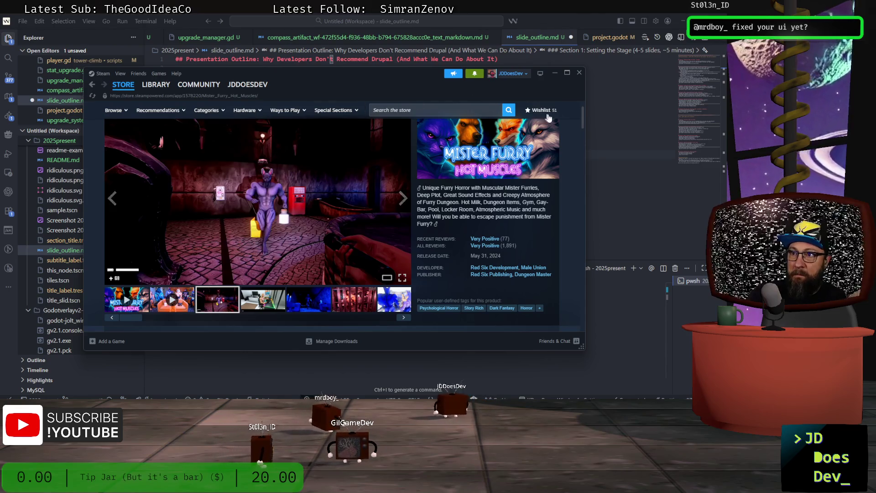
click(124, 84)
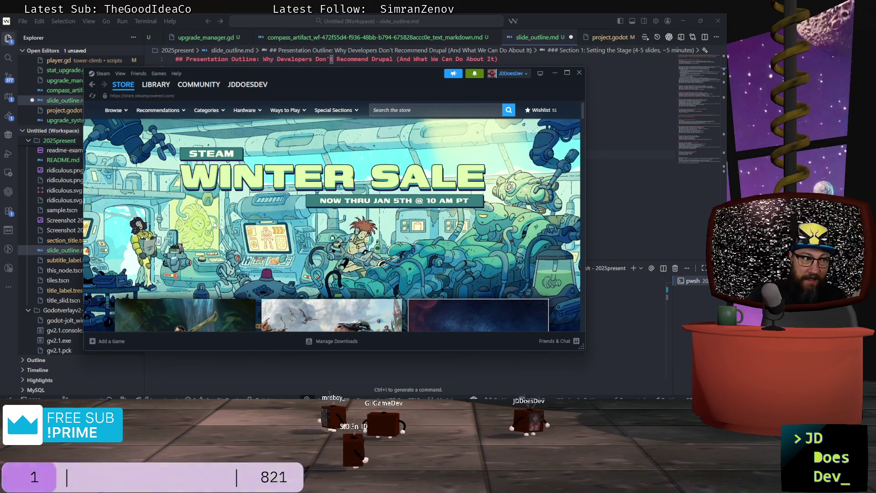
scroll(348, 240, down, 3)
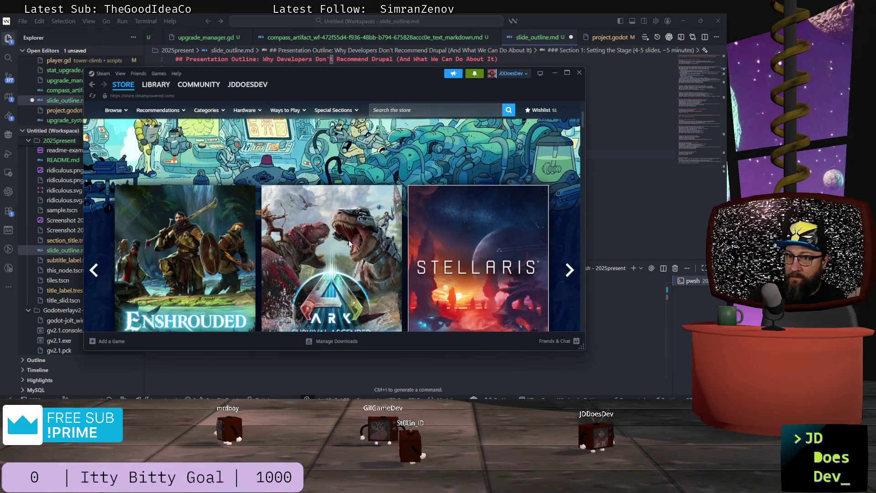
scroll(352, 241, down, 2)
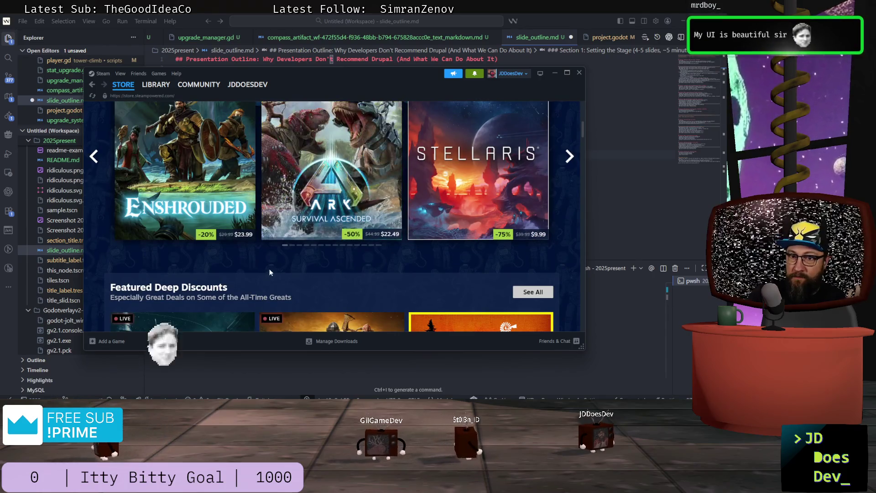
scroll(399, 178, down, 2)
scroll(341, 217, down, 2)
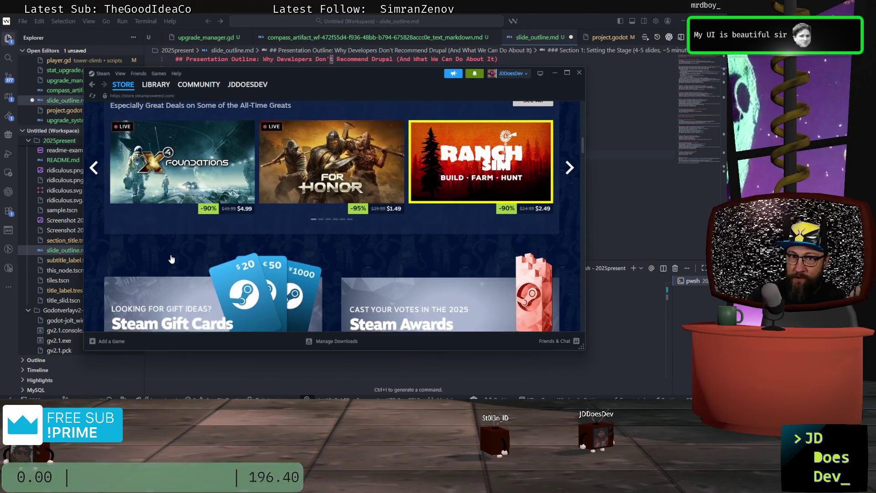
scroll(174, 254, down, 1)
scroll(174, 253, down, 2)
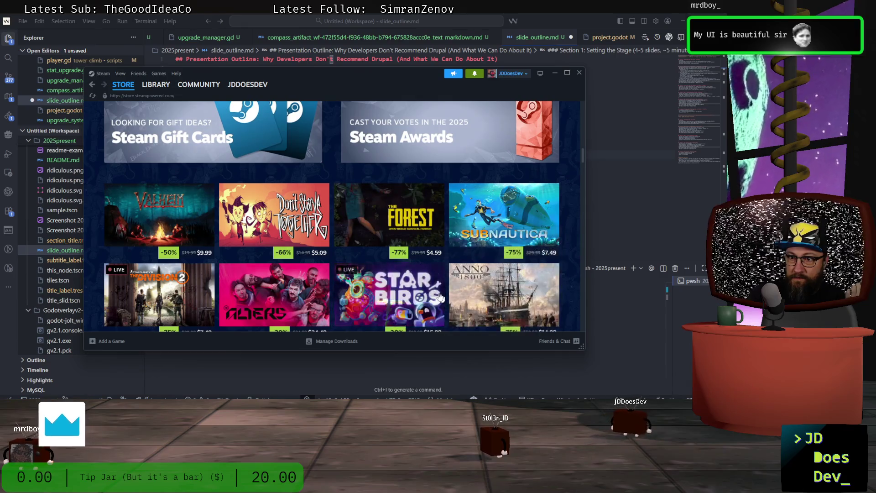
scroll(335, 248, down, 2)
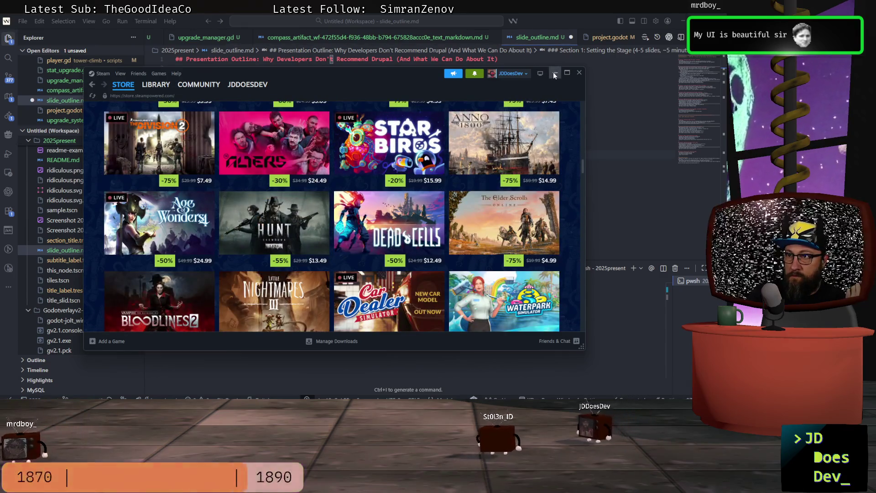
Step: Minimize Steam and return to the slide outline with the caret on empty line 13
click(553, 73)
click(408, 162)
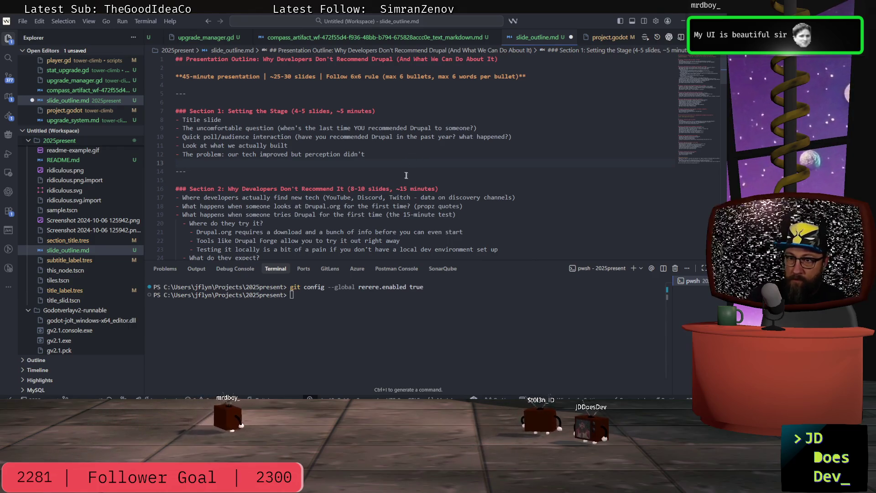
scroll(409, 180, down, 1)
scroll(449, 169, down, 2)
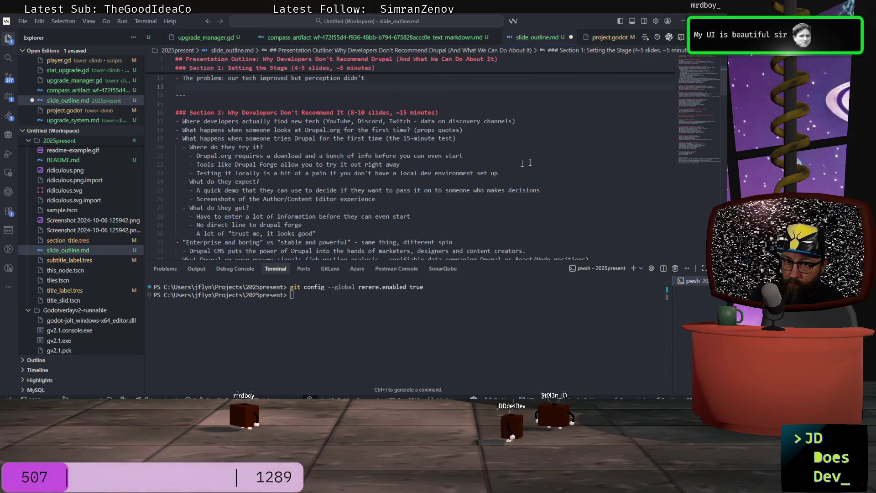
scroll(397, 216, down, 1)
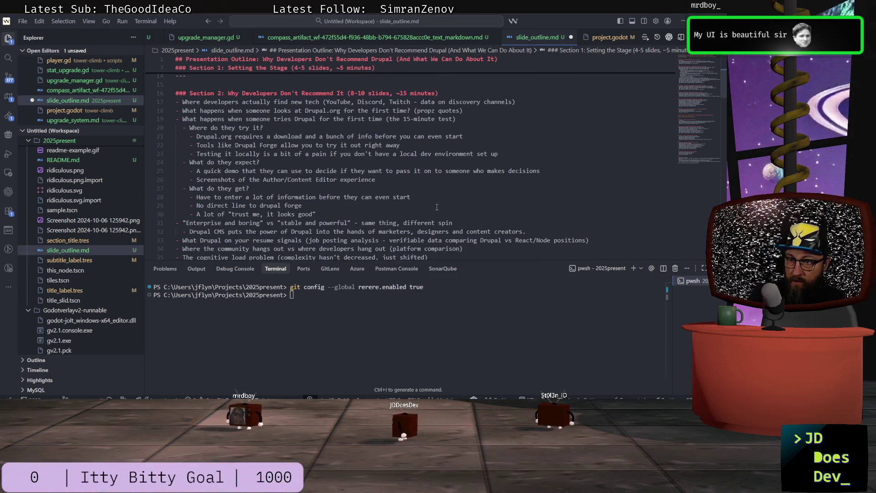
Step: Select the whole job-posting bullet on line 33 and delete it
click(524, 234)
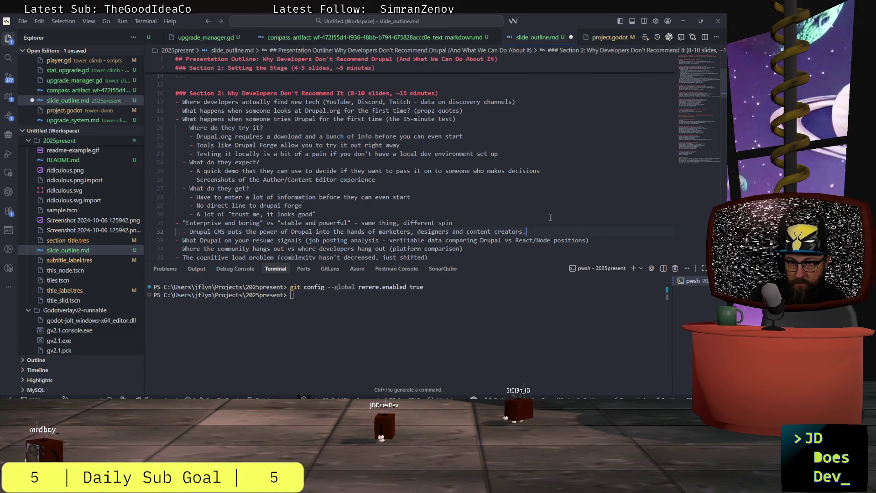
scroll(490, 193, down, 2)
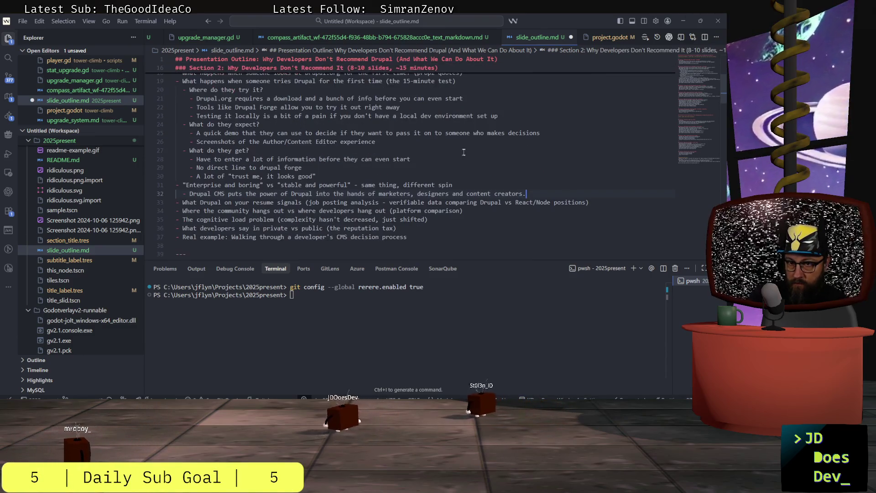
drag(601, 202, 368, 202)
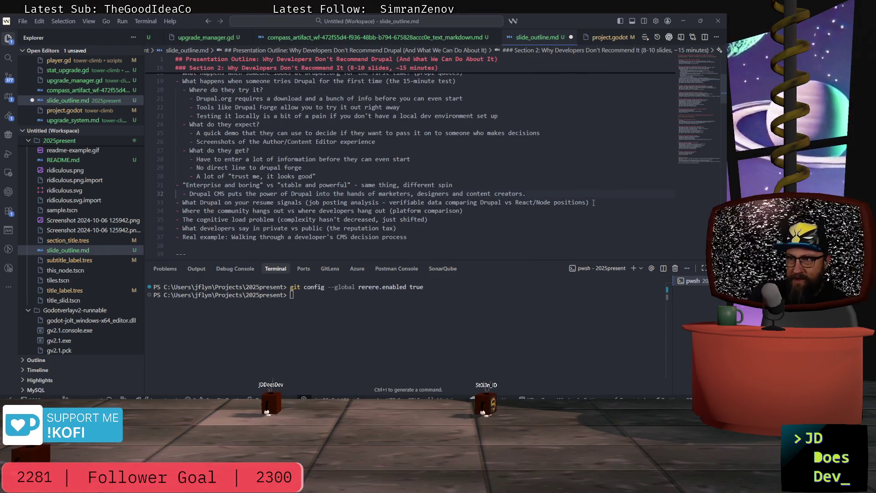
drag(238, 211, 168, 204)
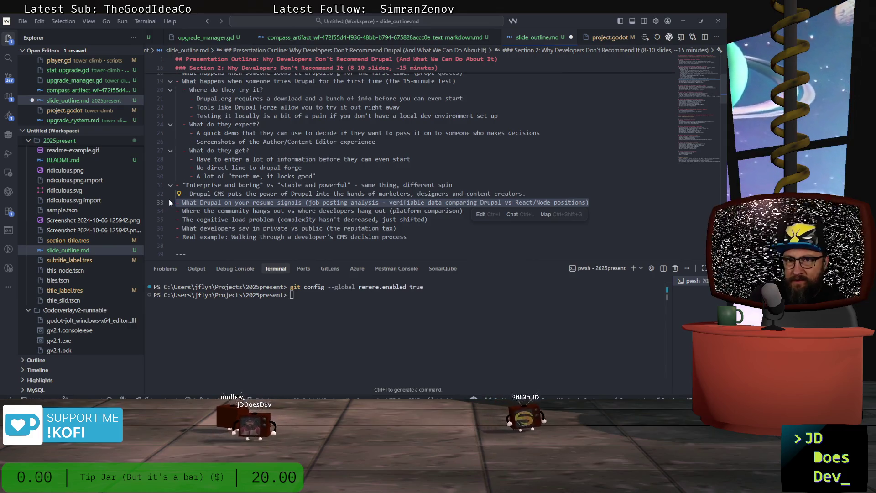
key(Delete)
key(Delete)
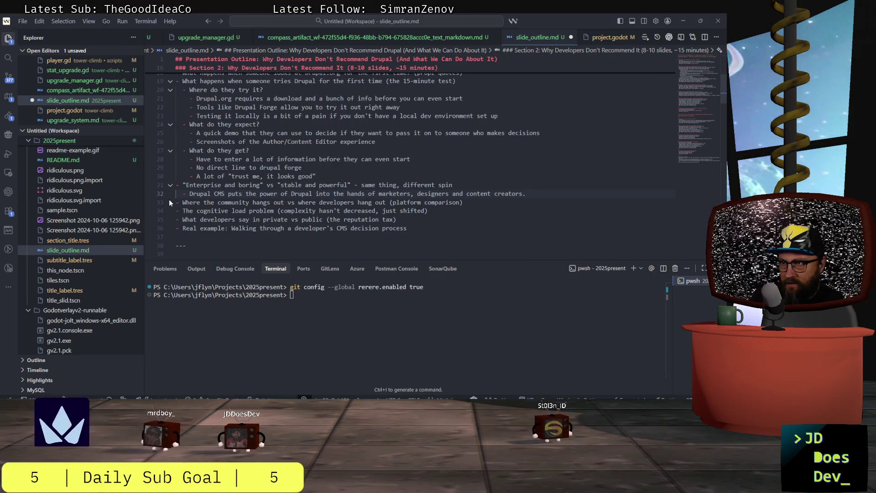
Step: Restore the job-posting bullet and prefix line 33 with '//' instead of '#', ending at line 34's end
key(ctrl+z)
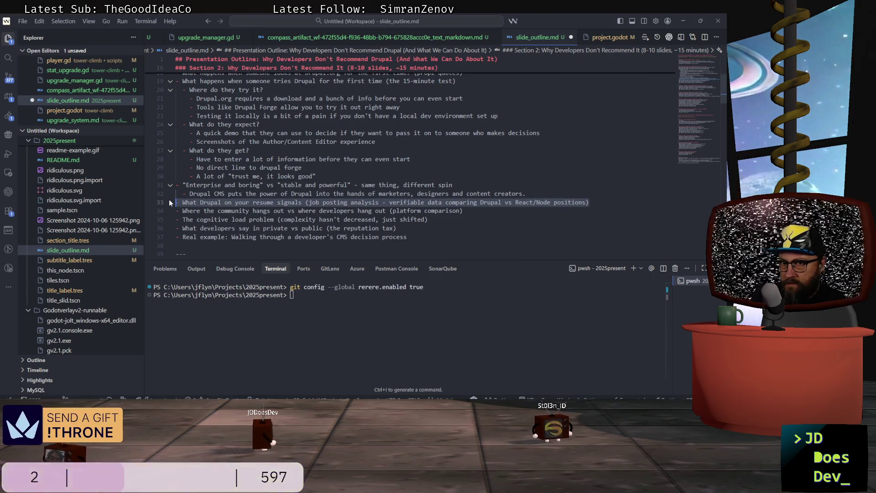
text(#)
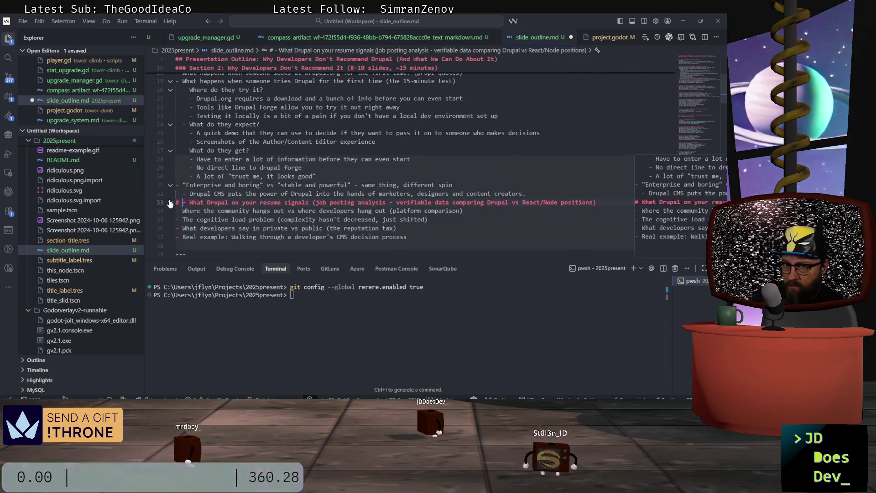
key(BackSpace)
key(BackSpace)
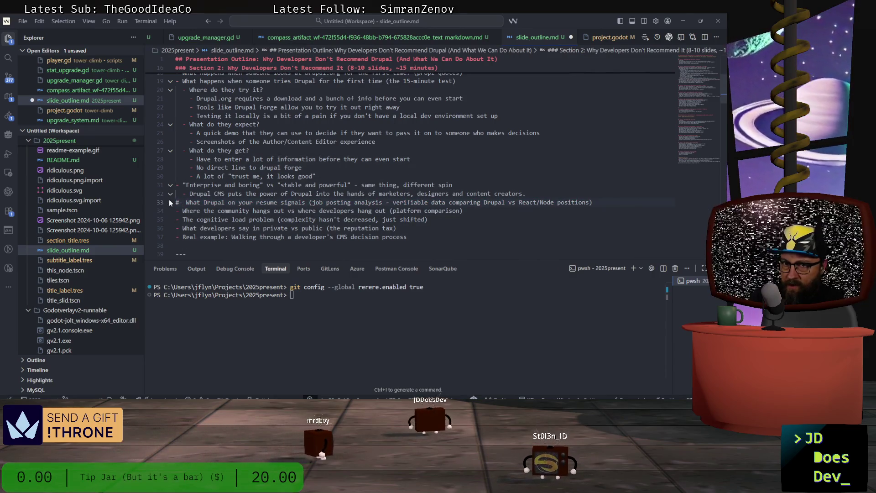
text(//)
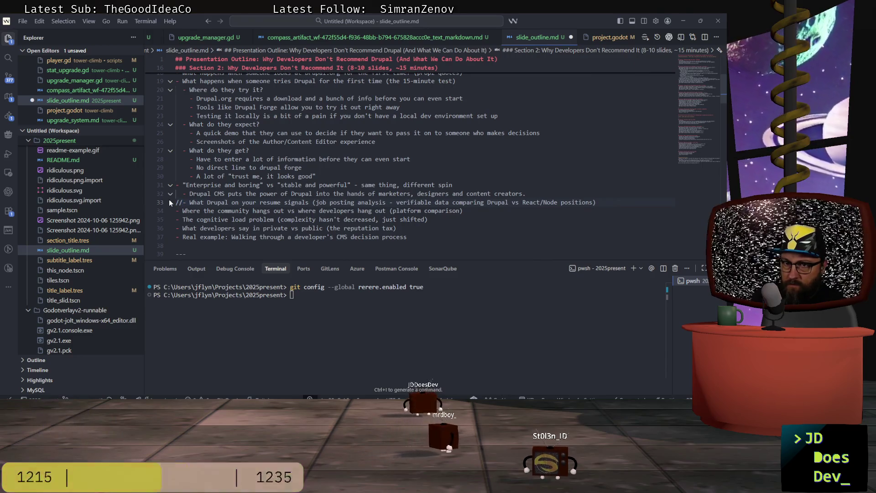
key(Down)
key(Down)
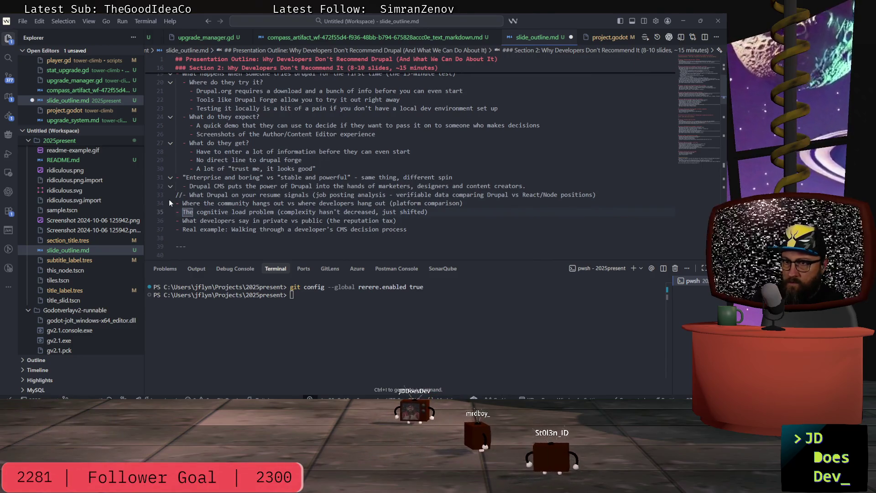
key(Up)
key(End)
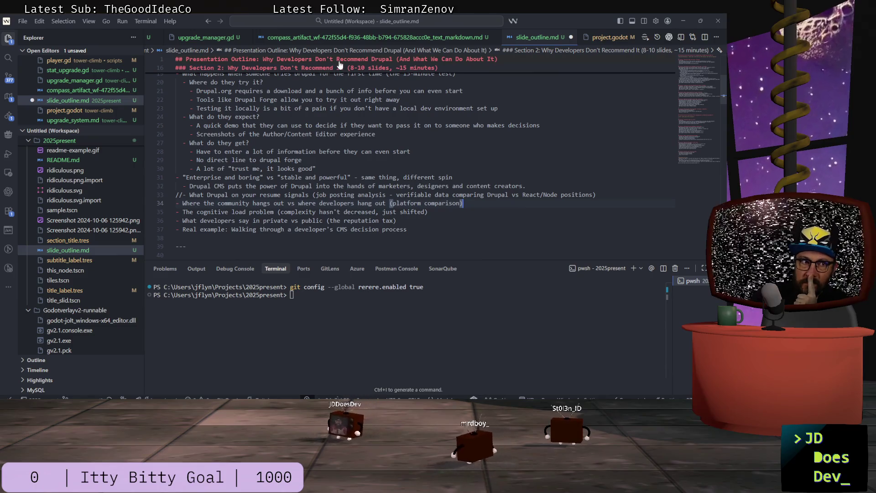
scroll(340, 62, up, 3)
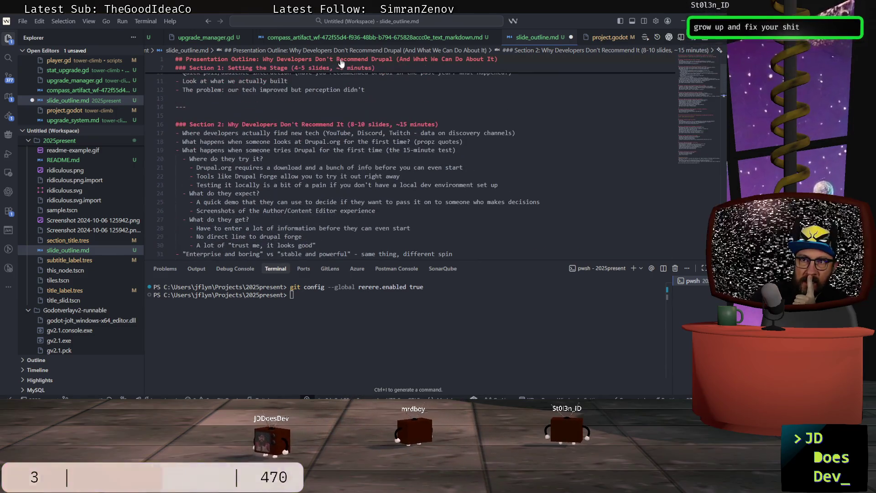
scroll(373, 135, up, 3)
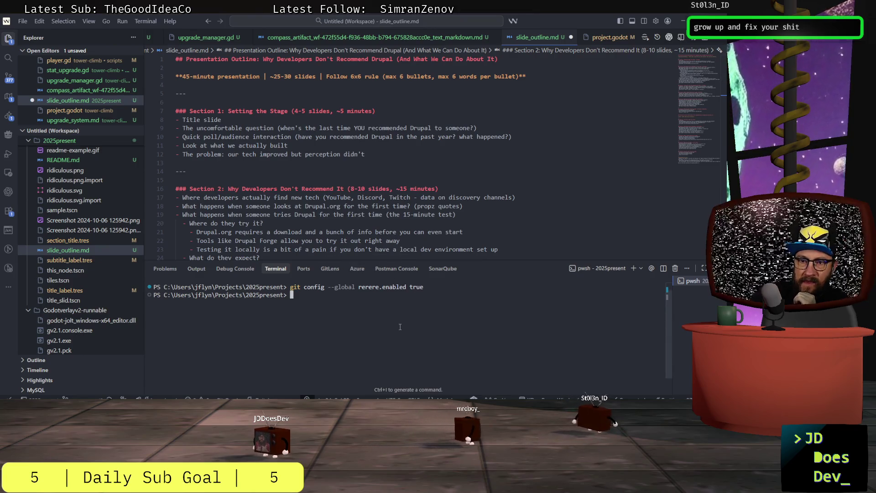
click(336, 59)
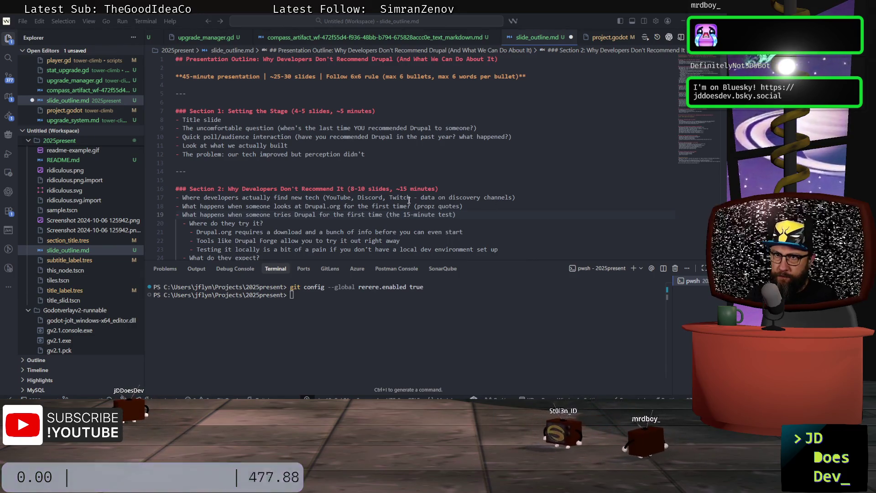
scroll(405, 200, down, 2)
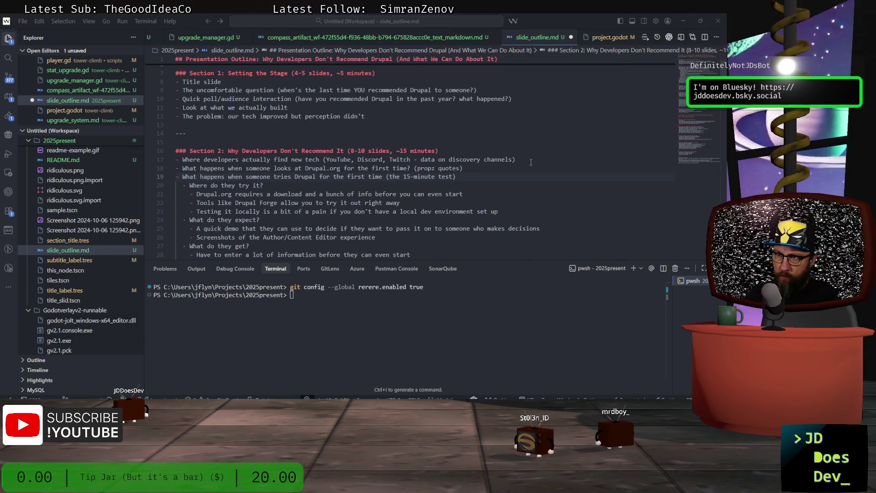